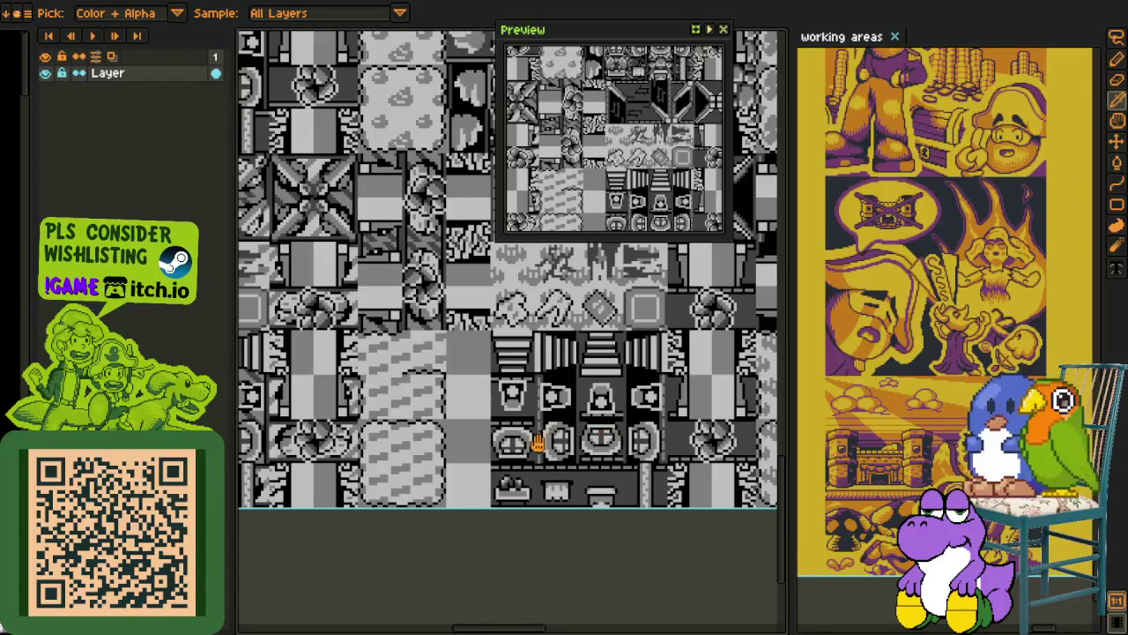
Zoom and pan across the c-inside.png tileset to inspect its tiles.
{"action": "scroll", "coordinate": [537, 443], "scroll_direction": "up", "scroll_amount": 1}
{"action": "scroll", "coordinate": [409, 398], "scroll_direction": "up", "scroll_amount": 1}
{"action": "scroll", "coordinate": [387, 392], "scroll_direction": "up", "scroll_amount": 1}
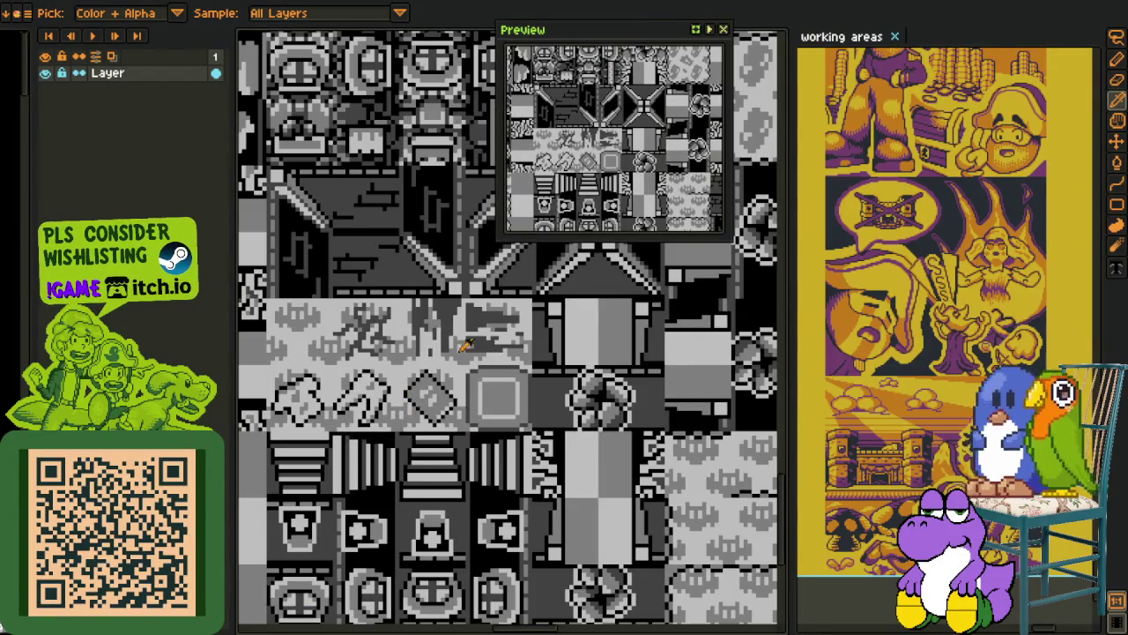
{"action": "scroll", "coordinate": [464, 346], "scroll_direction": "down", "scroll_amount": 1}
{"action": "mouse_move", "coordinate": [568, 426]}
{"action": "left_mouse_down"}
{"action": "mouse_move", "coordinate": [441, 391]}
{"action": "mouse_move", "coordinate": [466, 465]}
{"action": "mouse_move", "coordinate": [483, 481]}
{"action": "left_mouse_up"}
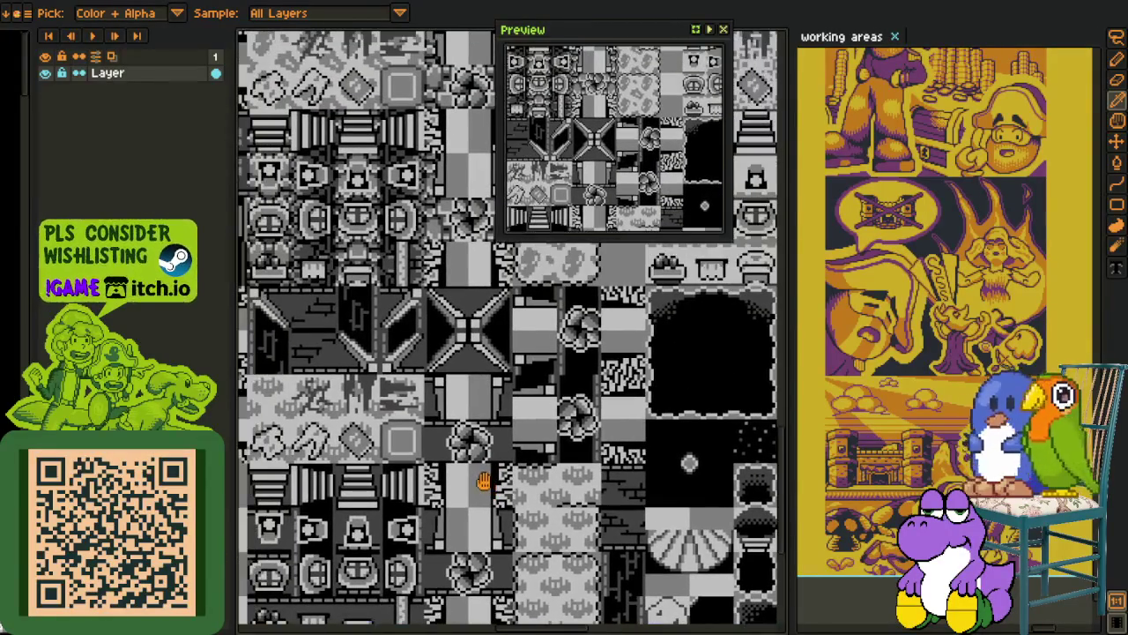
{"action": "scroll", "coordinate": [483, 480], "scroll_direction": "down", "scroll_amount": 1}
{"action": "scroll", "coordinate": [484, 476], "scroll_direction": "down", "scroll_amount": 1}
{"action": "scroll", "coordinate": [489, 472], "scroll_direction": "down", "scroll_amount": 1}
{"action": "scroll", "coordinate": [499, 458], "scroll_direction": "down", "scroll_amount": 1}
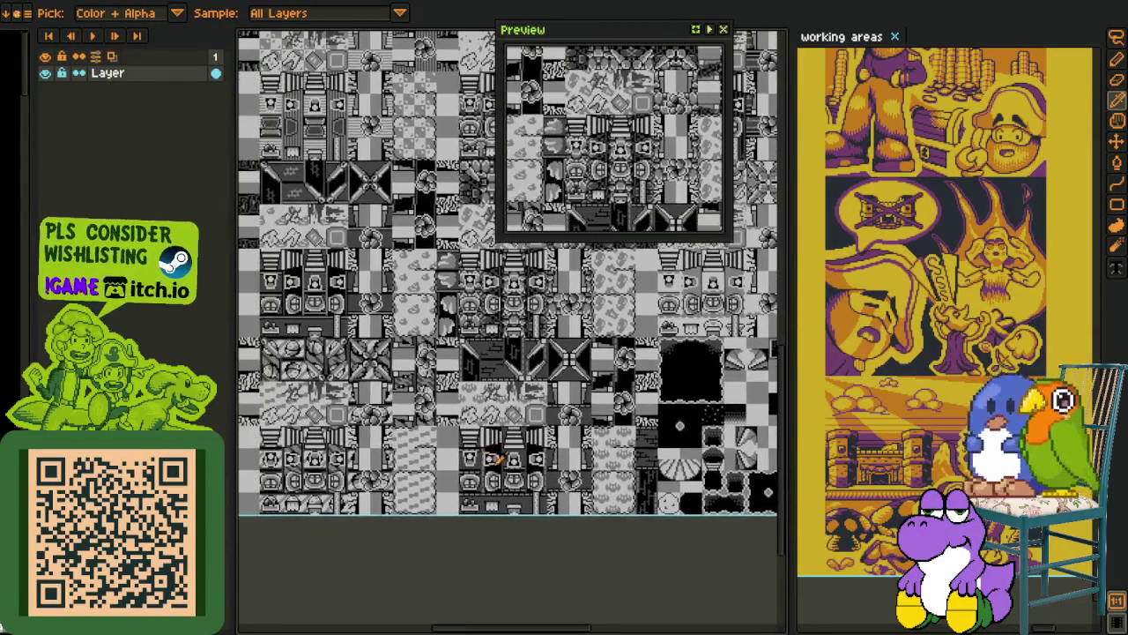
Drag the c-inside.png tab out of the main view.
{"action": "scroll", "coordinate": [459, 509], "scroll_direction": "up", "scroll_amount": 1}
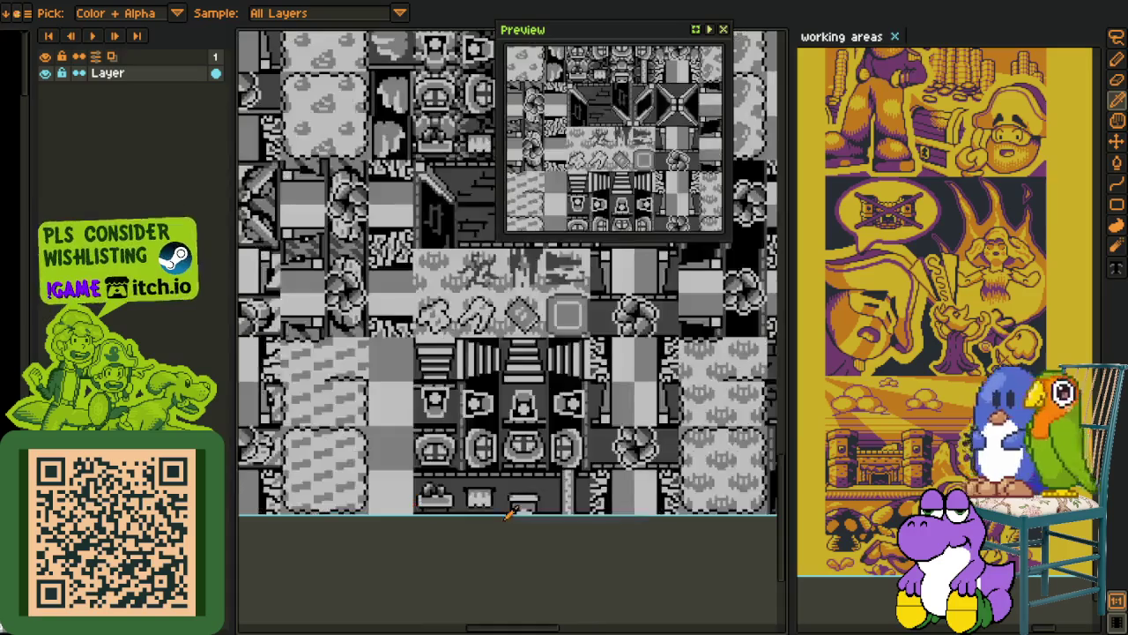
{"action": "scroll", "coordinate": [542, 465], "scroll_direction": "up", "scroll_amount": 1}
{"action": "scroll", "coordinate": [541, 465], "scroll_direction": "up", "scroll_amount": 1}
{"action": "left_click_drag", "start_coordinate": [331, 40], "coordinate": [917, 621]}
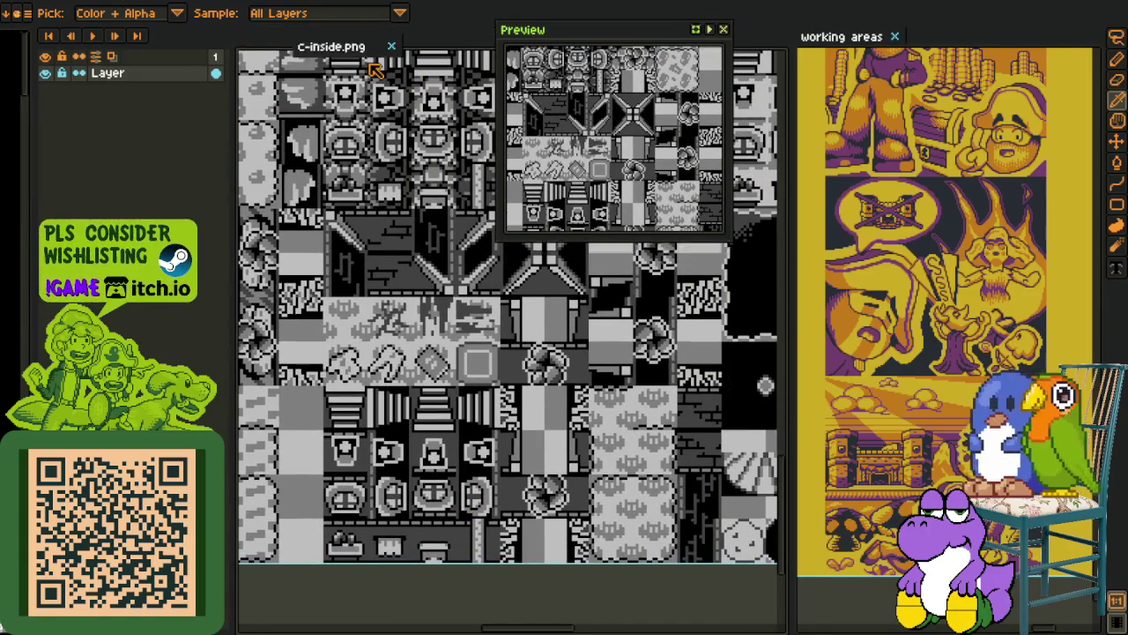
Dock the c-inside.png tileset below the working areas panel.
{"action": "left_click_drag", "start_coordinate": [905, 564], "coordinate": [925, 455]}
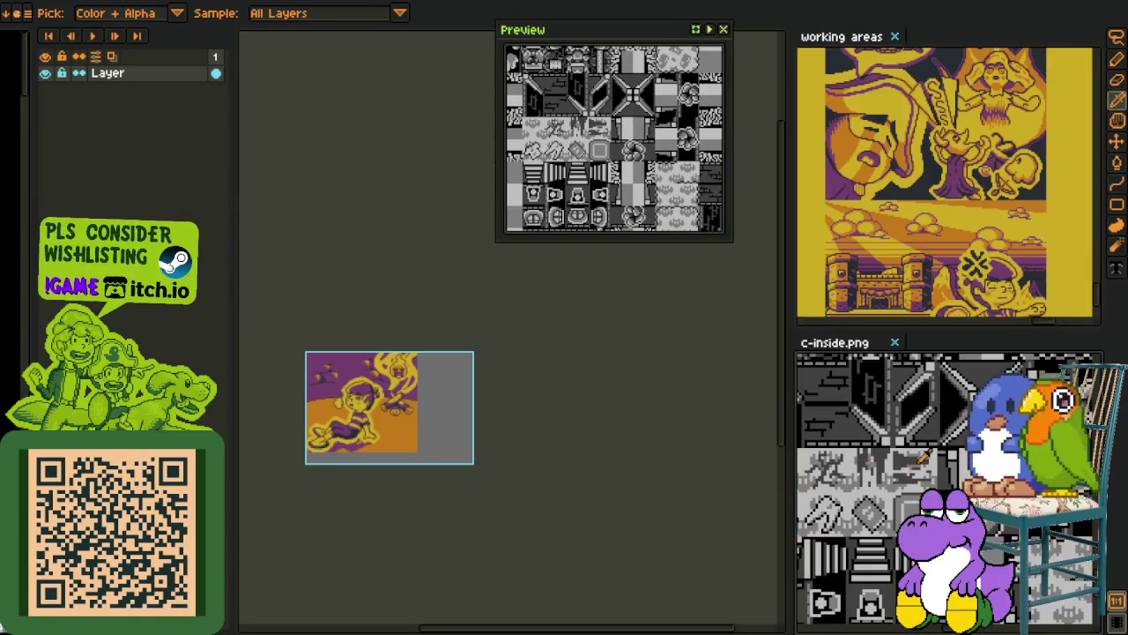
{"action": "scroll", "coordinate": [919, 270], "scroll_direction": "up", "scroll_amount": 2}
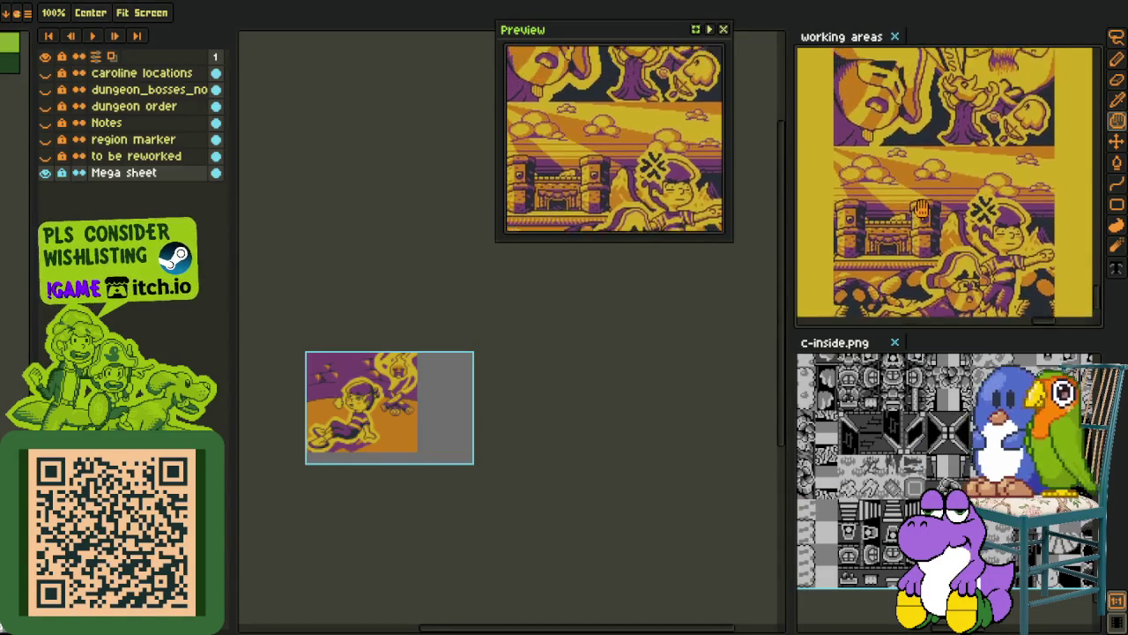
{"action": "mouse_move", "coordinate": [920, 270]}
{"action": "left_mouse_down"}
{"action": "mouse_move", "coordinate": [919, 192]}
{"action": "mouse_move", "coordinate": [952, 205]}
{"action": "mouse_move", "coordinate": [963, 234]}
{"action": "left_mouse_up"}
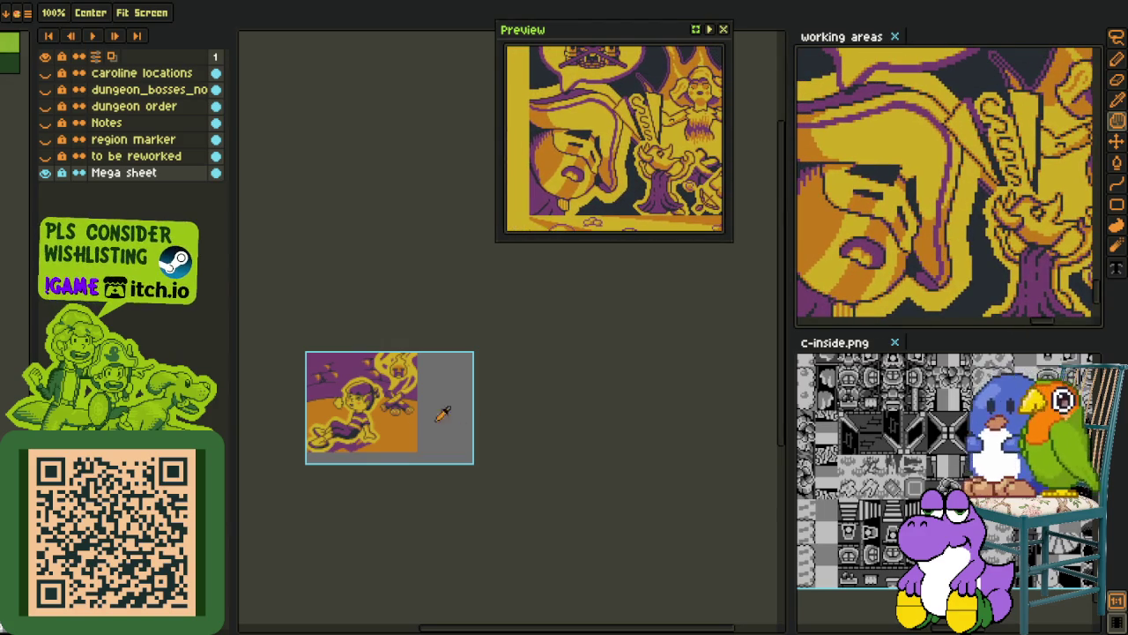
{"action": "key", "text": "i"}
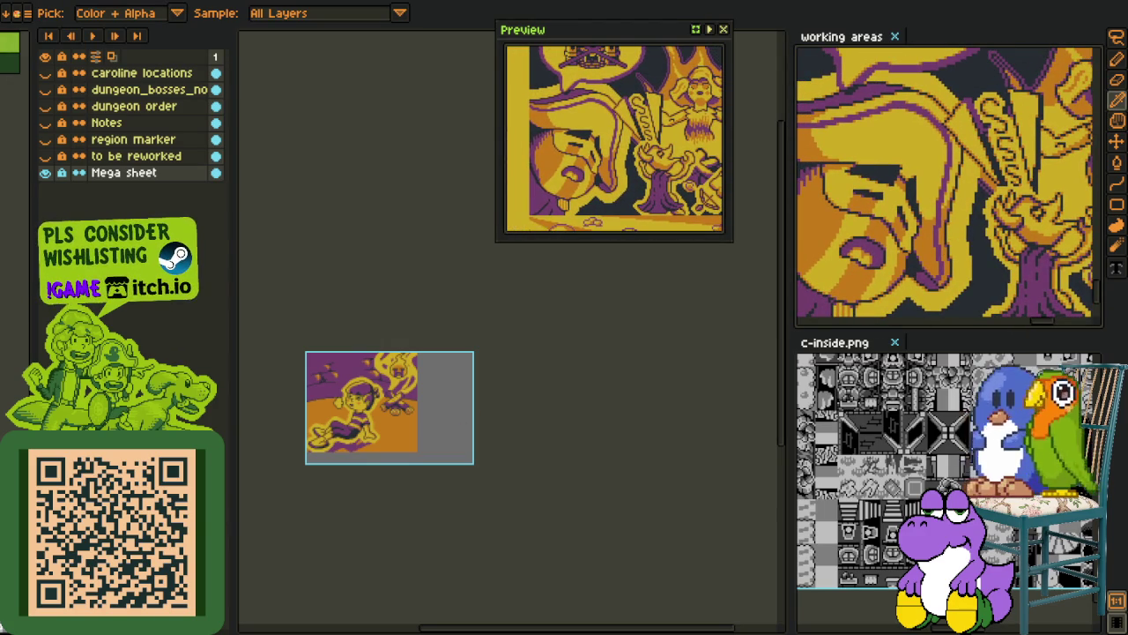
{"action": "scroll", "coordinate": [433, 403], "scroll_direction": "up", "scroll_amount": 1}
Bring the campfire scene into the main view, zoomed and centred on the fire.
{"action": "left_click", "coordinate": [377, 421]}
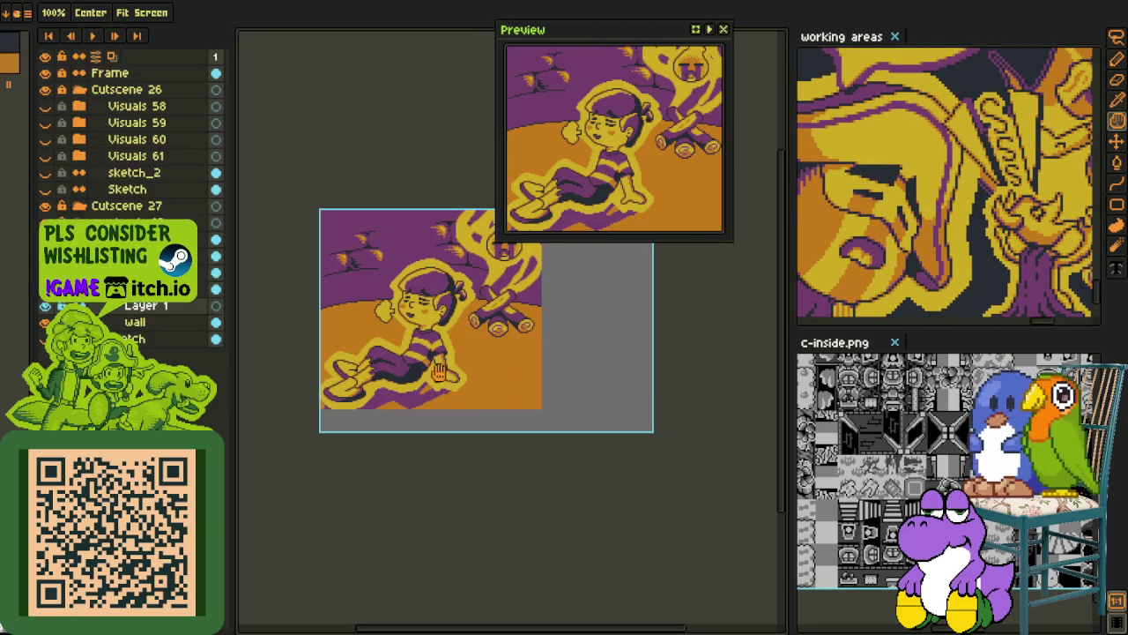
{"action": "key", "text": "h"}
{"action": "left_click_drag", "start_coordinate": [443, 377], "coordinate": [462, 441]}
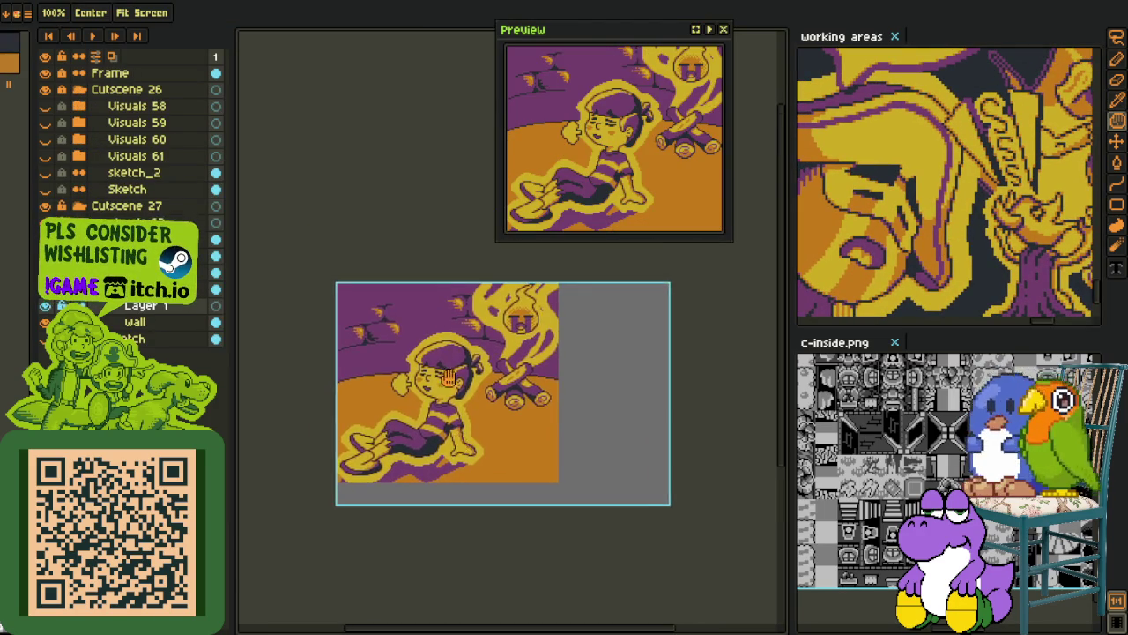
{"action": "scroll", "coordinate": [463, 441], "scroll_direction": "up", "scroll_amount": 1}
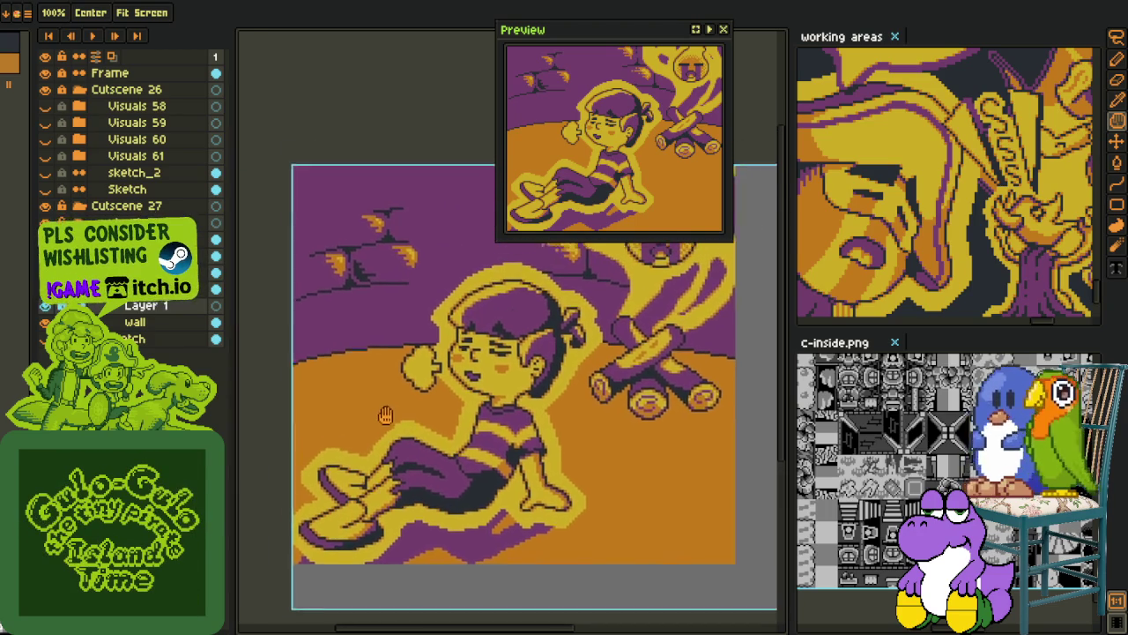
{"action": "mouse_move", "coordinate": [321, 436]}
{"action": "left_mouse_down"}
{"action": "mouse_move", "coordinate": [368, 437]}
{"action": "mouse_move", "coordinate": [374, 394]}
{"action": "left_mouse_up"}
{"action": "scroll", "coordinate": [379, 424], "scroll_direction": "down", "scroll_amount": 1}
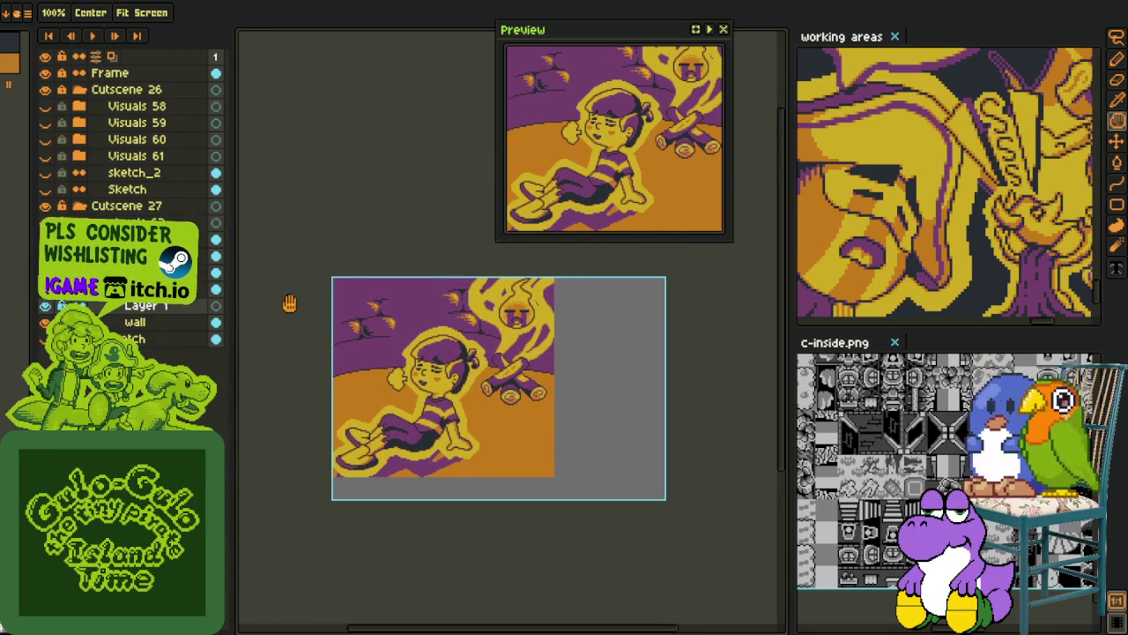
{"action": "scroll", "coordinate": [520, 300], "scroll_direction": "up", "scroll_amount": 2}
{"action": "scroll", "coordinate": [520, 353], "scroll_direction": "up", "scroll_amount": 1}
{"action": "scroll", "coordinate": [520, 352], "scroll_direction": "down", "scroll_amount": 1}
{"action": "left_click_drag", "start_coordinate": [522, 450], "coordinate": [523, 325]}
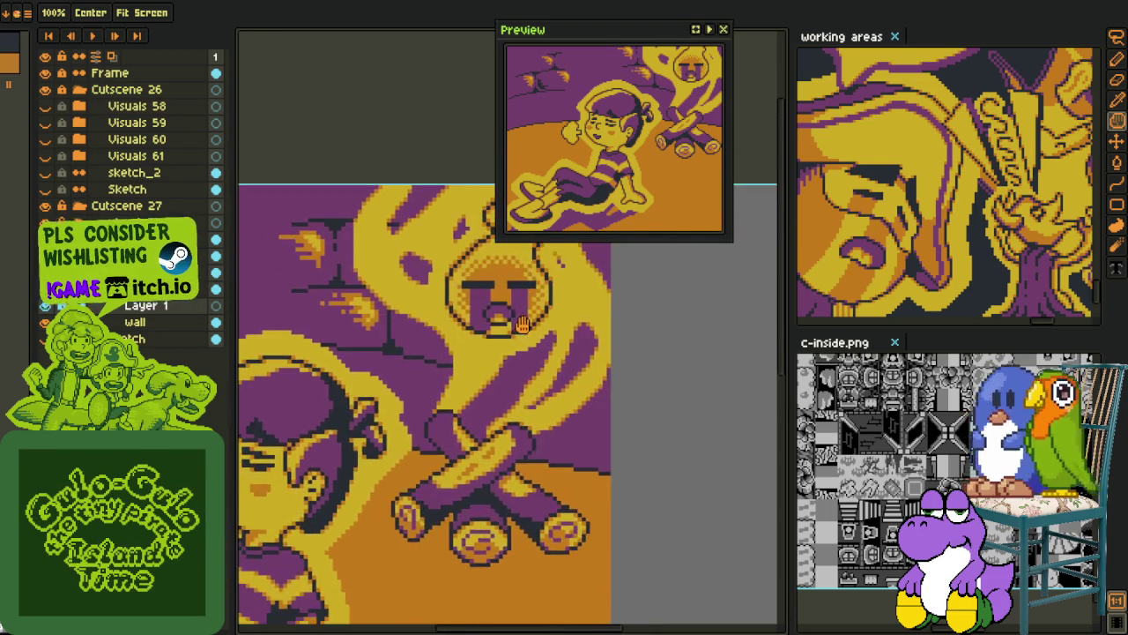
{"action": "scroll", "coordinate": [523, 324], "scroll_direction": "down", "scroll_amount": 3}
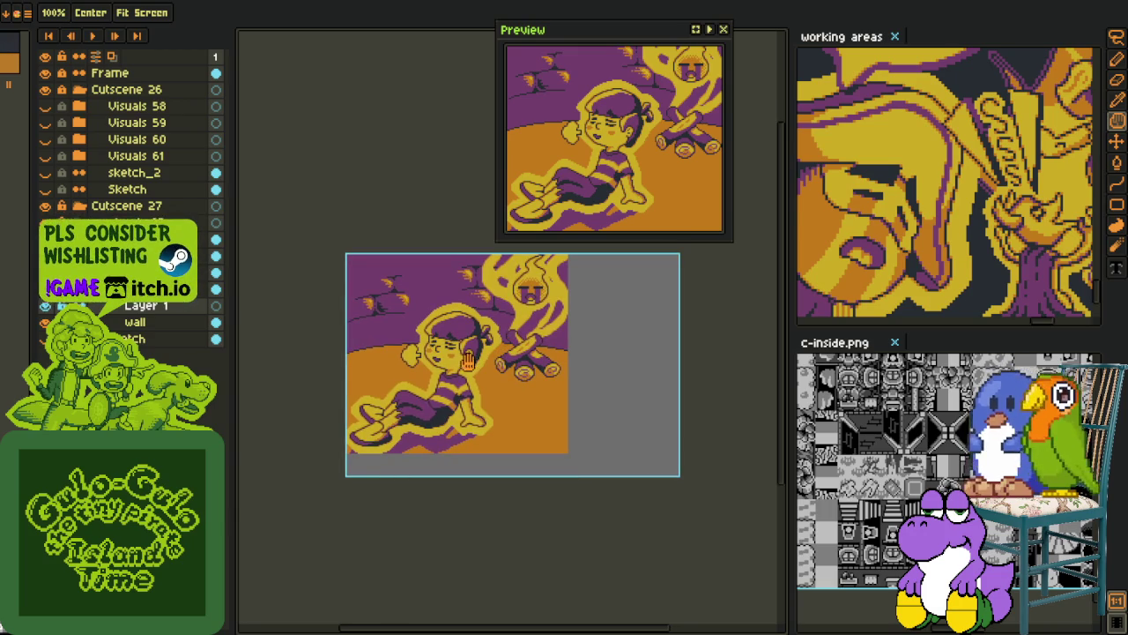
{"action": "left_click_drag", "start_coordinate": [458, 362], "coordinate": [448, 352]}
Switch to the 1px pixel-perfect Pencil for drawing on the scene.
{"action": "key", "text": "i"}
{"action": "scroll", "coordinate": [387, 360], "scroll_direction": "up", "scroll_amount": 1}
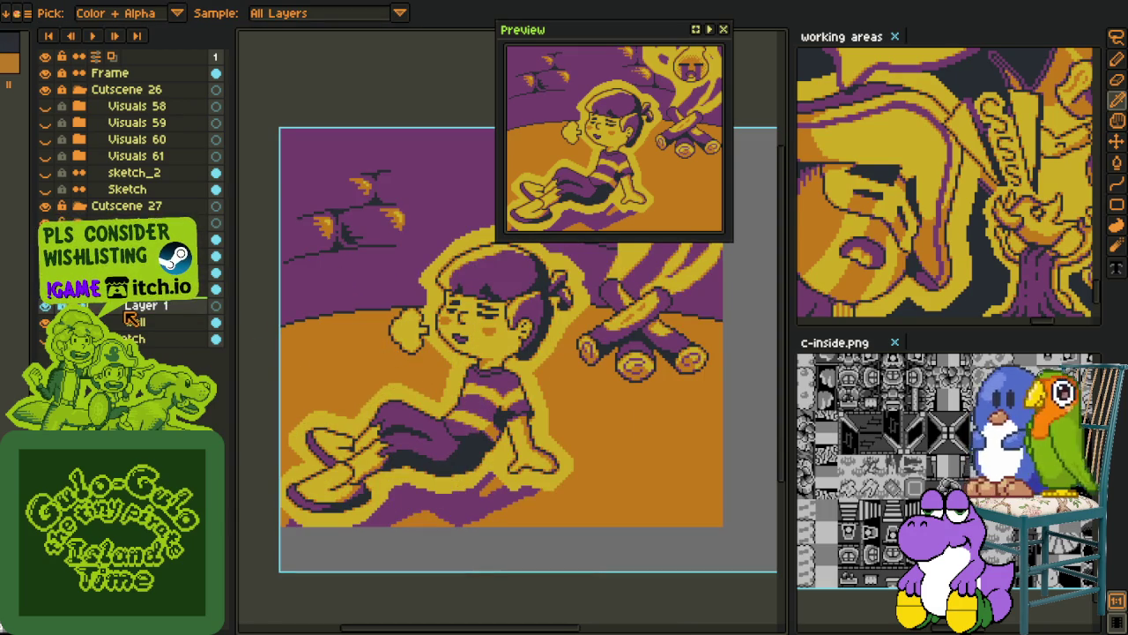
{"action": "key", "text": "b"}
{"action": "scroll", "coordinate": [344, 360], "scroll_direction": "up", "scroll_amount": 1}
Try red arc strokes left of the face, undoing both attempts.
{"action": "scroll", "coordinate": [386, 328], "scroll_direction": "up", "scroll_amount": 1}
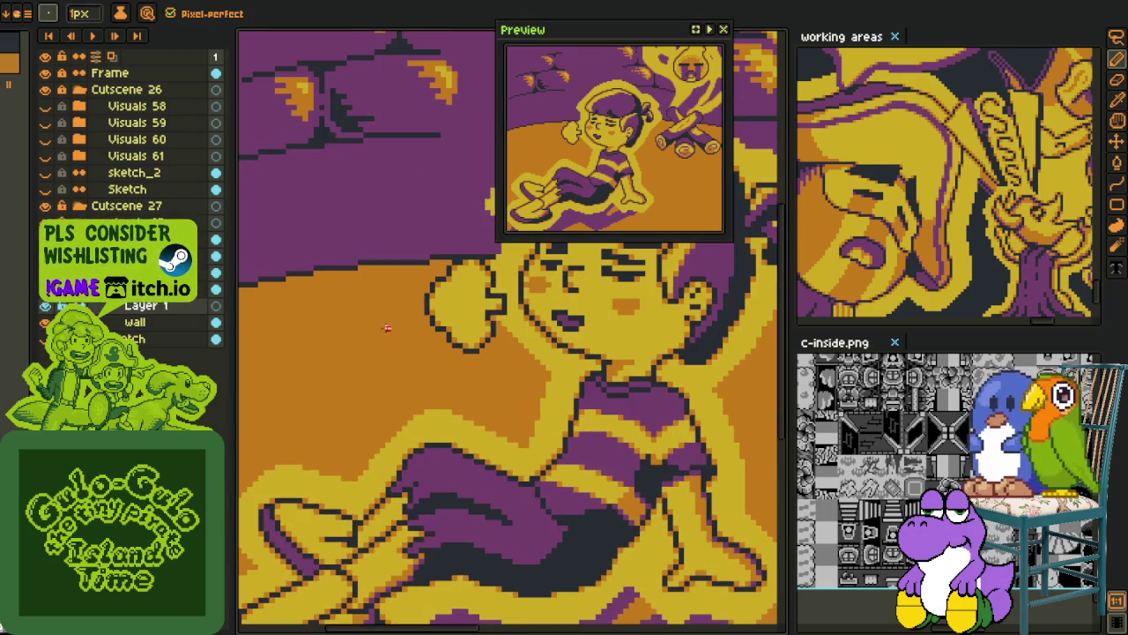
{"action": "scroll", "coordinate": [367, 320], "scroll_direction": "down", "scroll_amount": 1}
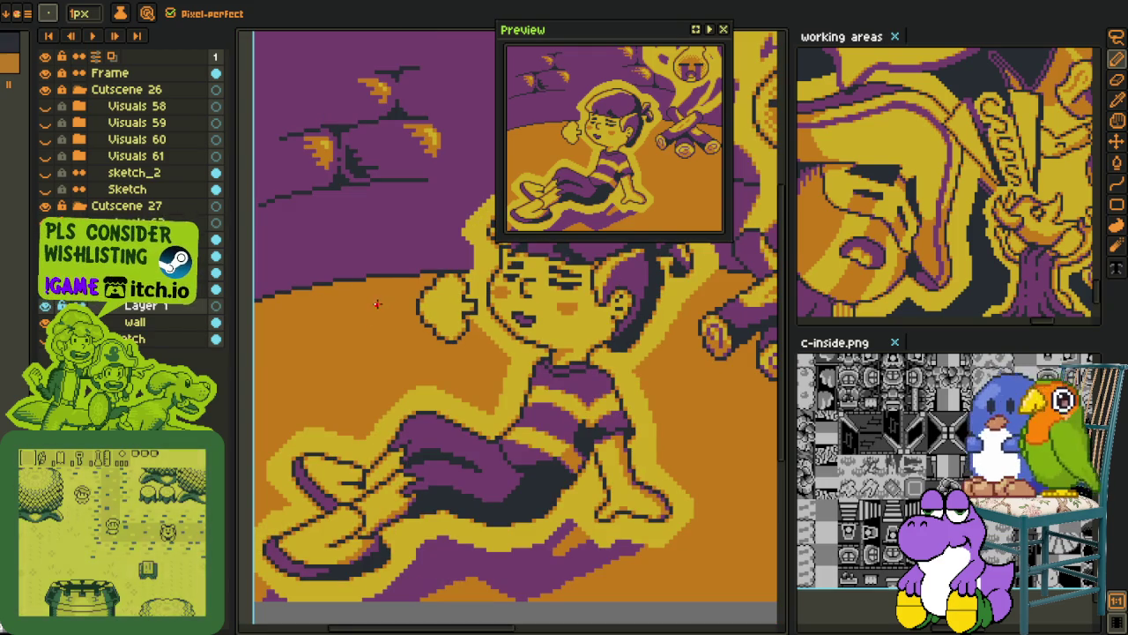
{"action": "left_click_drag", "start_coordinate": [374, 302], "coordinate": [315, 387]}
{"action": "key", "text": "ctrl+z"}
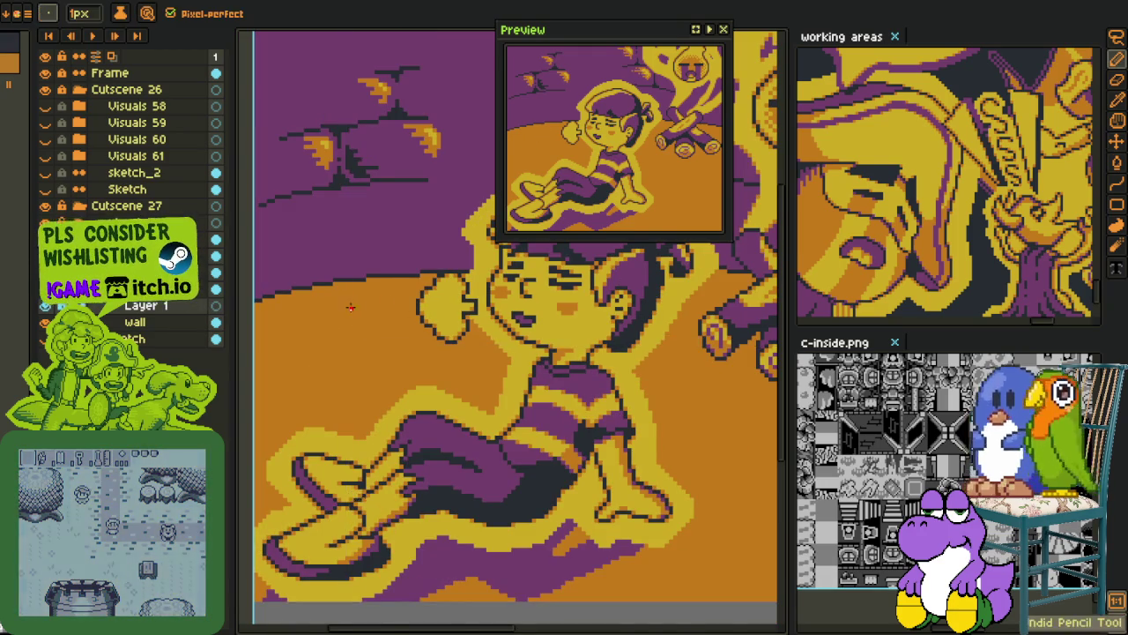
{"action": "scroll", "coordinate": [350, 307], "scroll_direction": "up", "scroll_amount": 1}
{"action": "left_click_drag", "start_coordinate": [374, 304], "coordinate": [349, 390]}
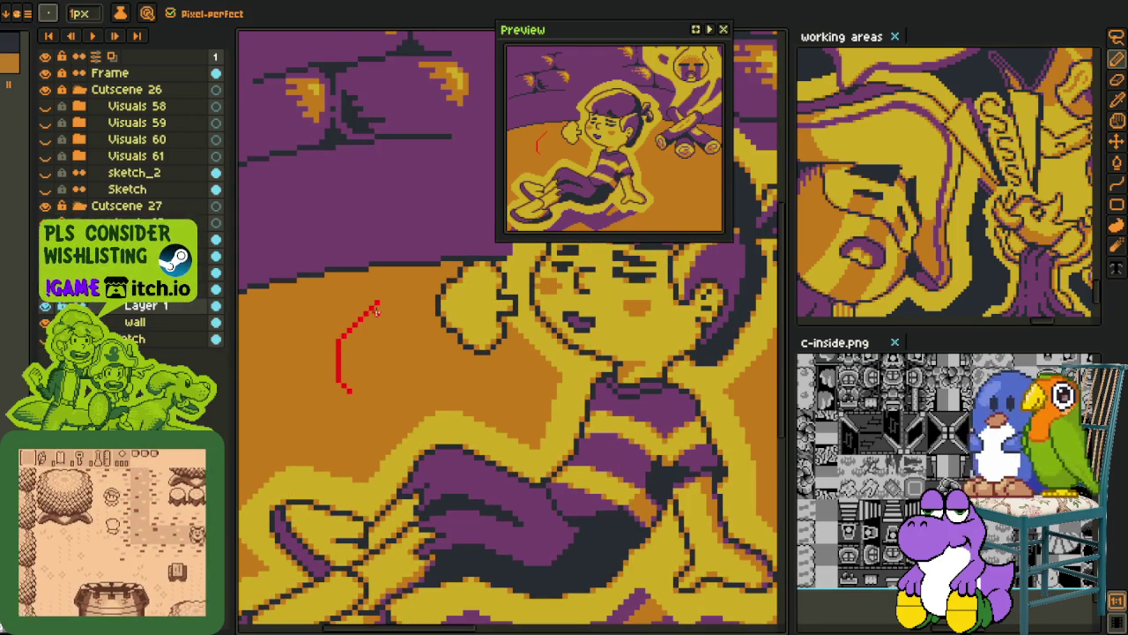
{"action": "key", "text": "ctrl+z"}
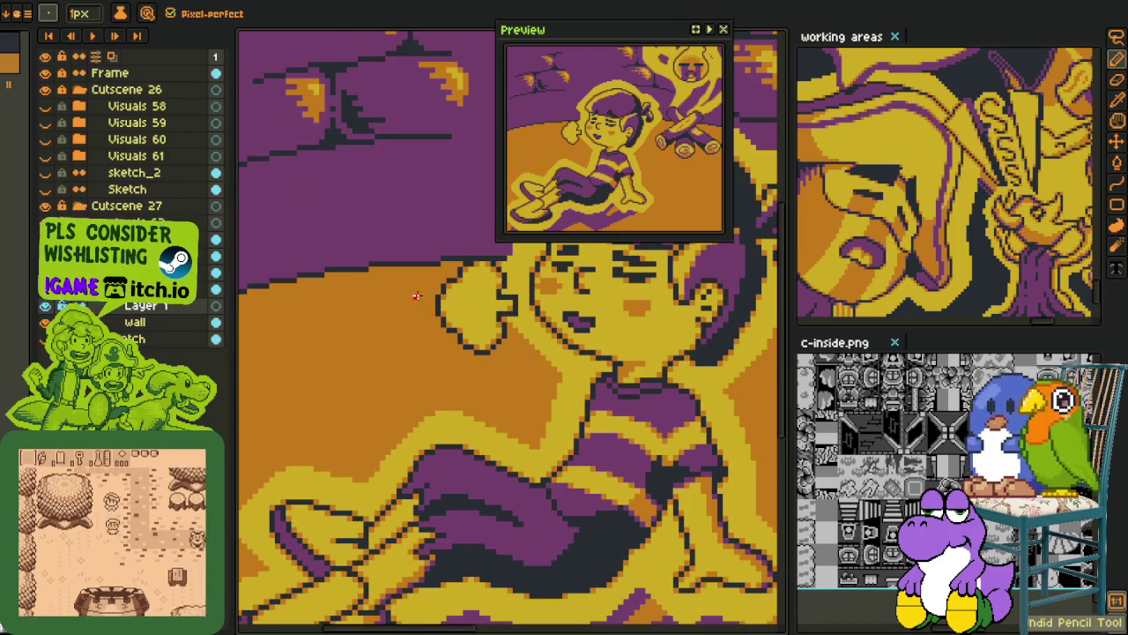
Sketch a red N-shaped wing squiggle left of the face.
{"action": "mouse_move", "coordinate": [398, 342]}
{"action": "left_mouse_down"}
{"action": "mouse_move", "coordinate": [445, 336]}
{"action": "mouse_move", "coordinate": [371, 310]}
{"action": "mouse_move", "coordinate": [336, 352]}
{"action": "left_mouse_up"}
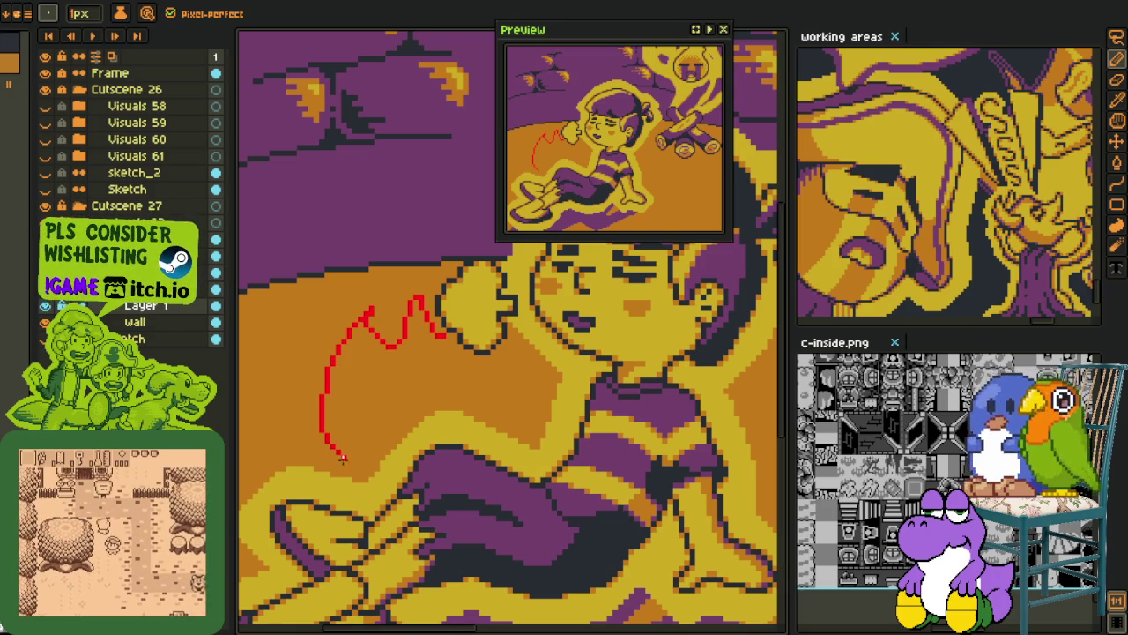
{"action": "scroll", "coordinate": [346, 454], "scroll_direction": "down", "scroll_amount": 3}
{"action": "key", "text": "ctrl"}
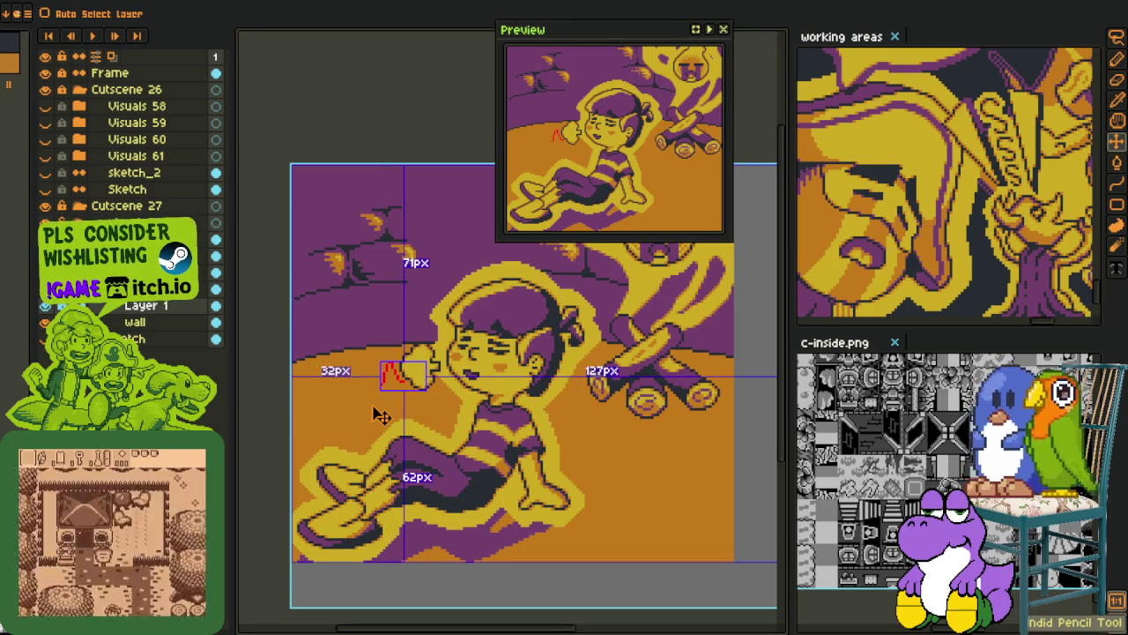
{"action": "scroll", "coordinate": [374, 414], "scroll_direction": "up", "scroll_amount": 2}
{"action": "scroll", "coordinate": [353, 370], "scroll_direction": "up", "scroll_amount": 2}
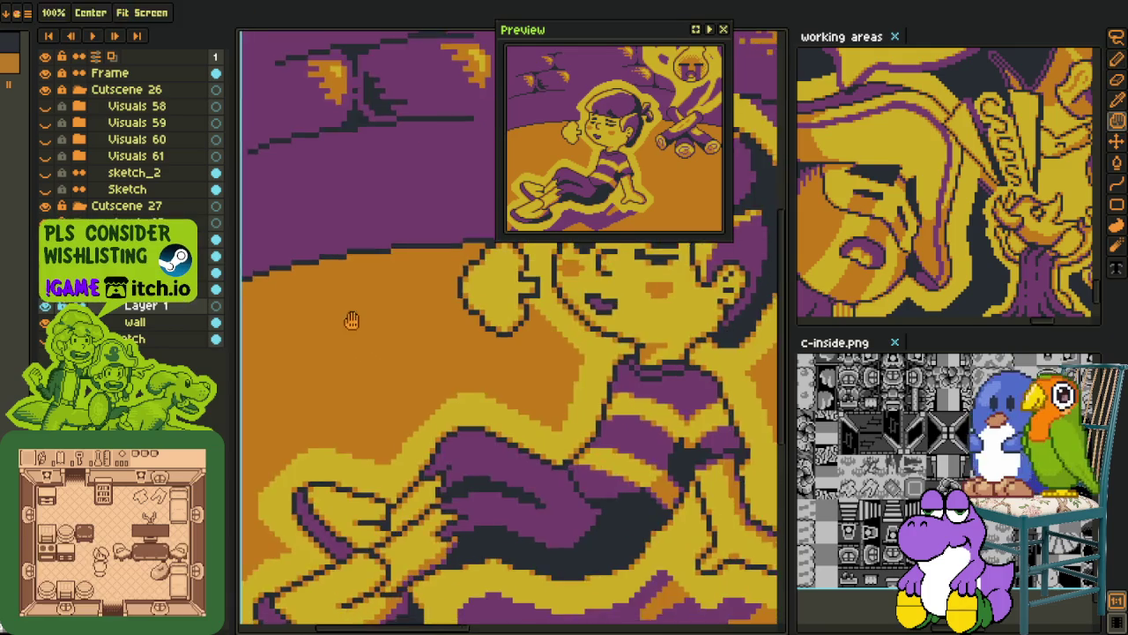
{"action": "scroll", "coordinate": [350, 317], "scroll_direction": "up", "scroll_amount": 2}
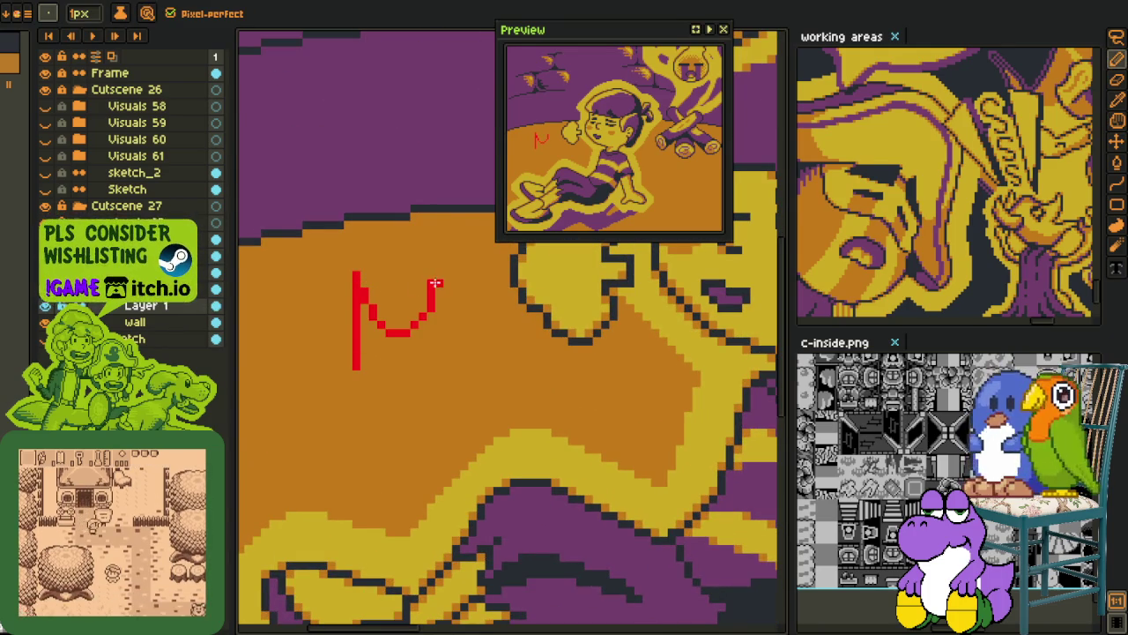
{"action": "scroll", "coordinate": [423, 299], "scroll_direction": "down", "scroll_amount": 2}
{"action": "scroll", "coordinate": [388, 326], "scroll_direction": "up", "scroll_amount": 1}
{"action": "scroll", "coordinate": [390, 357], "scroll_direction": "up", "scroll_amount": 1}
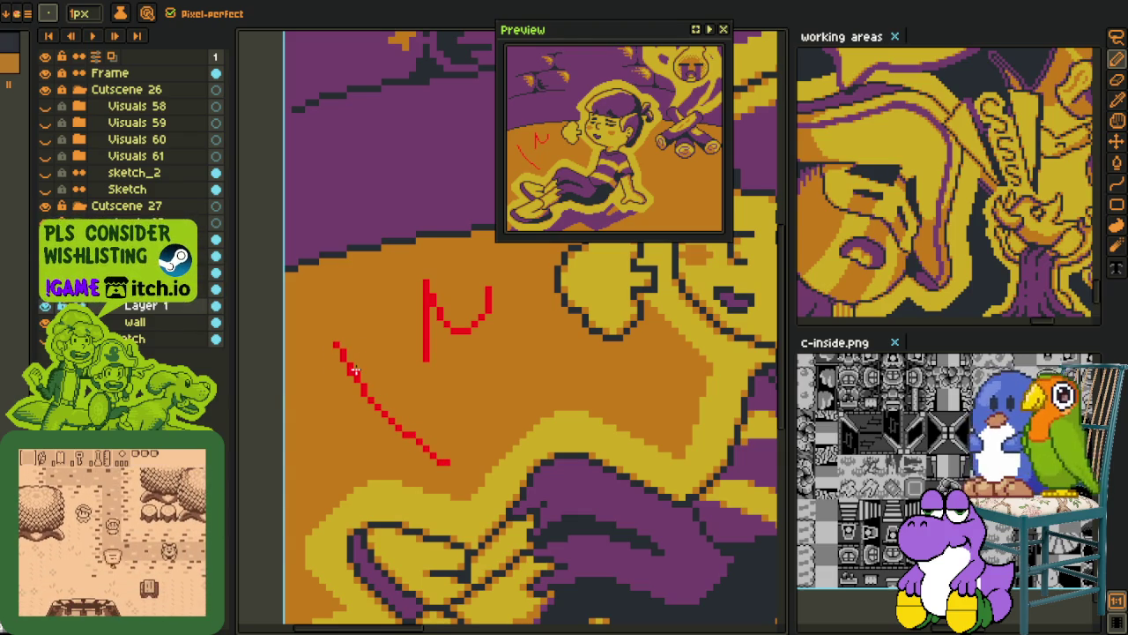
Replace the diagonal stroke with a red line curving leftward below the wing.
{"action": "key", "text": "ctrl+z"}
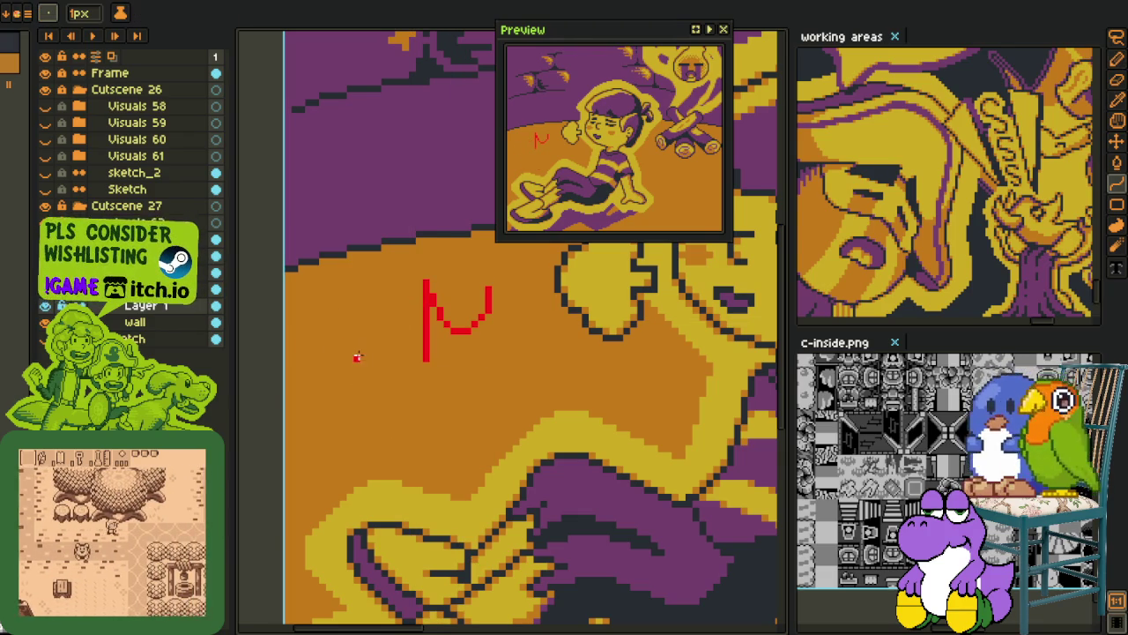
{"action": "left_click_drag", "start_coordinate": [357, 351], "coordinate": [357, 484]}
{"action": "key", "text": "ctrl+z"}
{"action": "left_click_drag", "start_coordinate": [356, 350], "coordinate": [344, 496]}
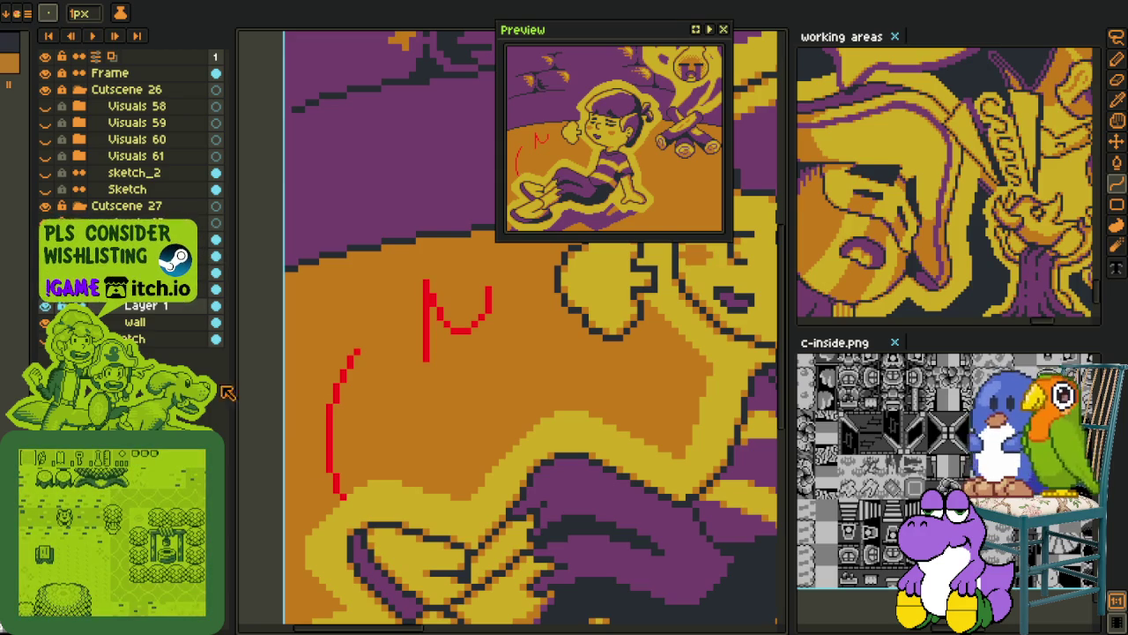
Hide the character layer and draw a curved red wing line to the upright stroke.
{"action": "left_click", "coordinate": [44, 322]}
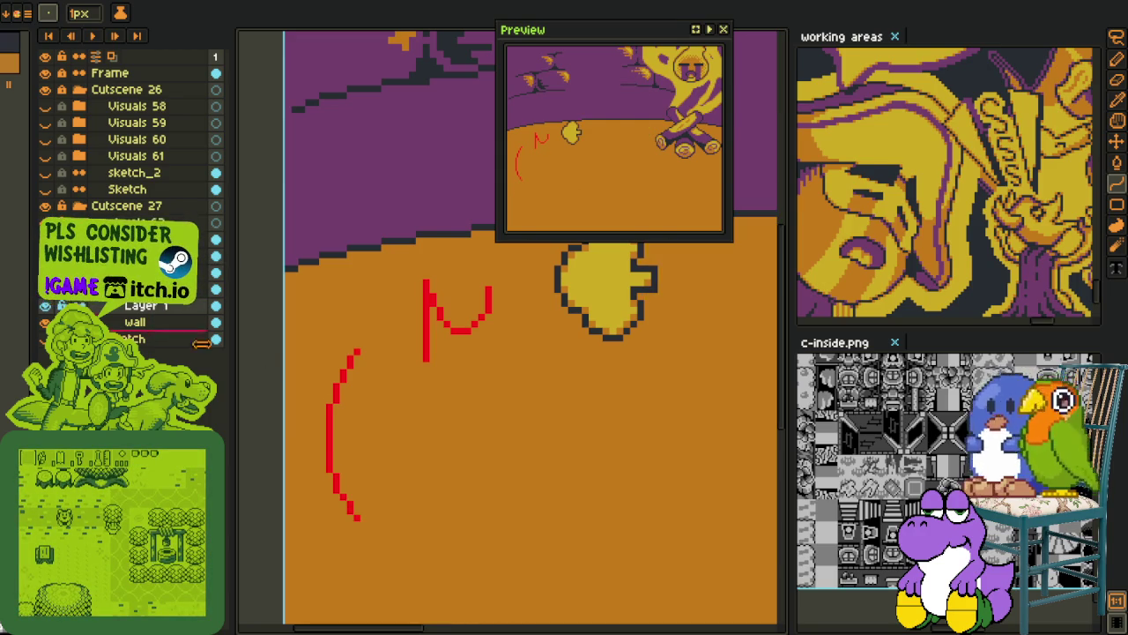
{"action": "scroll", "coordinate": [379, 363], "scroll_direction": "up", "scroll_amount": 1}
{"action": "left_click", "coordinate": [341, 340]}
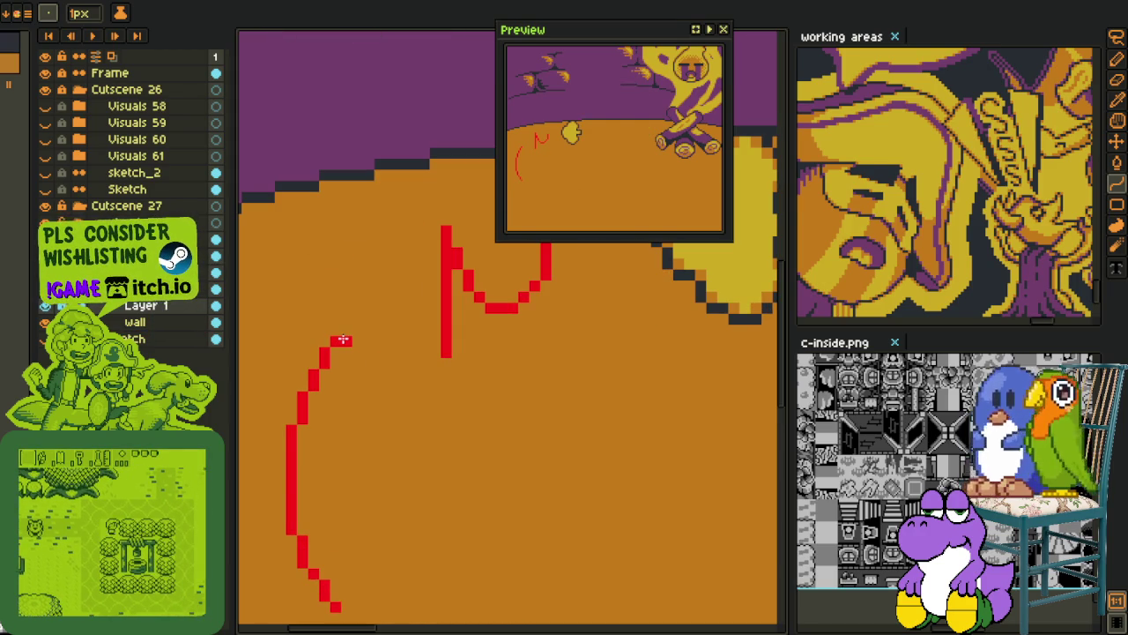
{"action": "left_click_drag", "start_coordinate": [343, 331], "coordinate": [450, 359]}
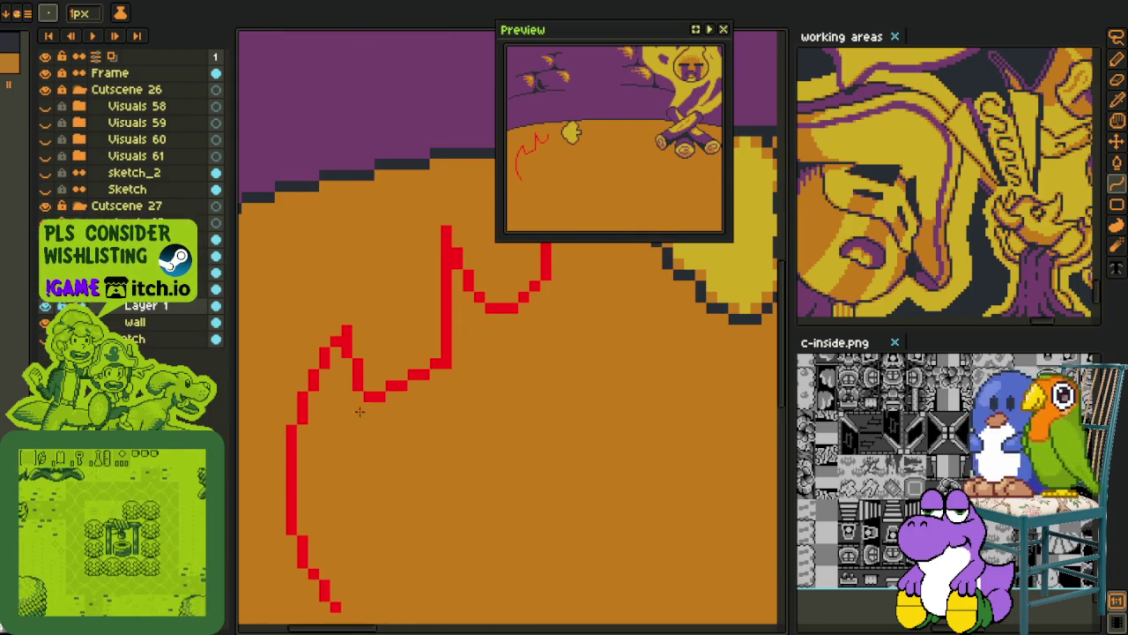
{"action": "left_click_drag", "start_coordinate": [351, 408], "coordinate": [424, 435]}
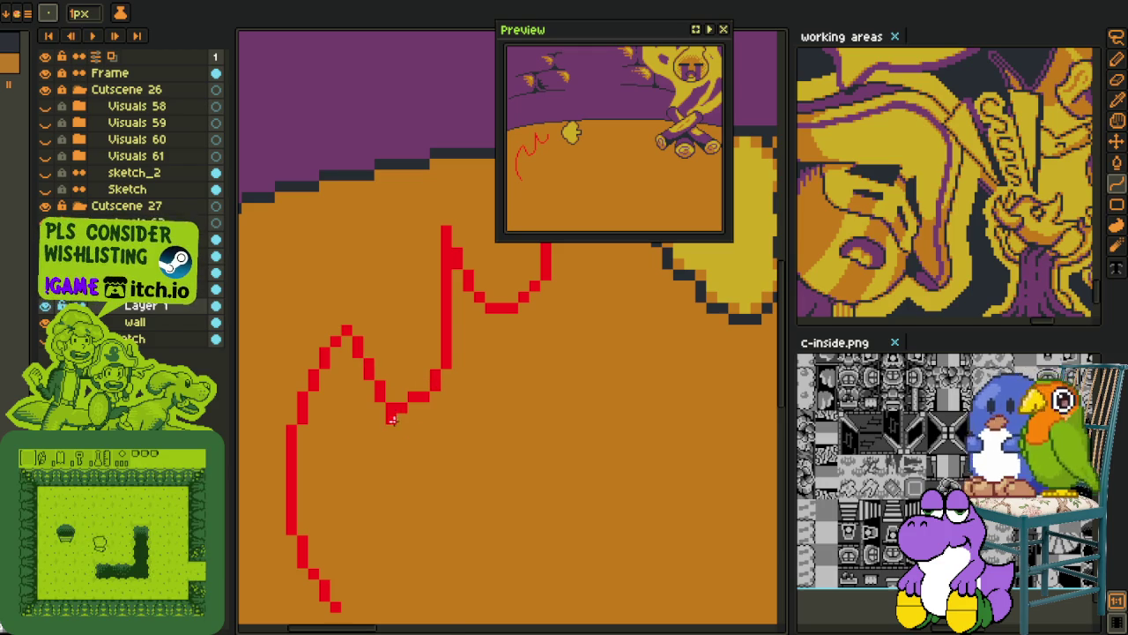
Shorten the curve's base and add the lower wing edge as a red curve.
{"action": "scroll", "coordinate": [392, 418], "scroll_direction": "down", "scroll_amount": 2}
{"action": "scroll", "coordinate": [391, 479], "scroll_direction": "up", "scroll_amount": 1}
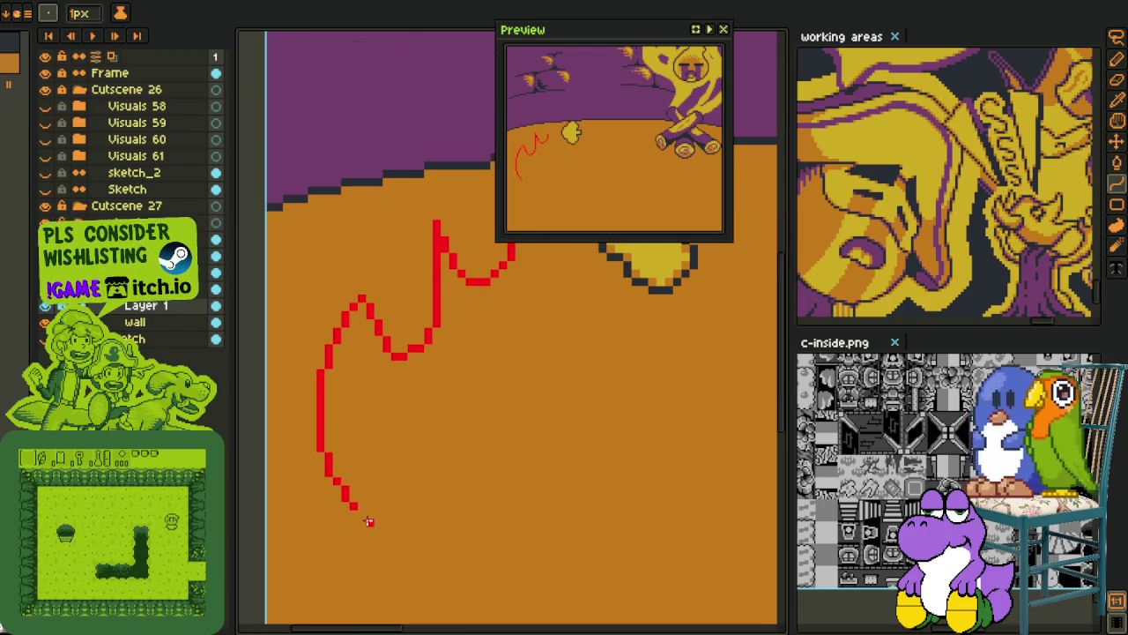
{"action": "left_click_drag", "start_coordinate": [396, 546], "coordinate": [381, 533]}
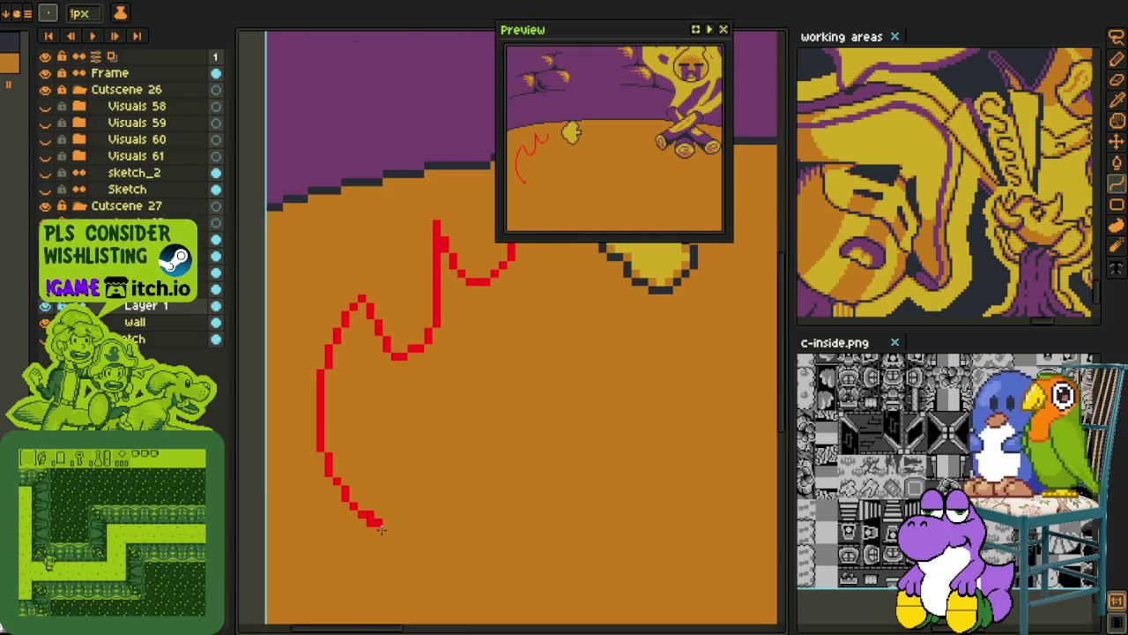
{"action": "key", "text": "b"}
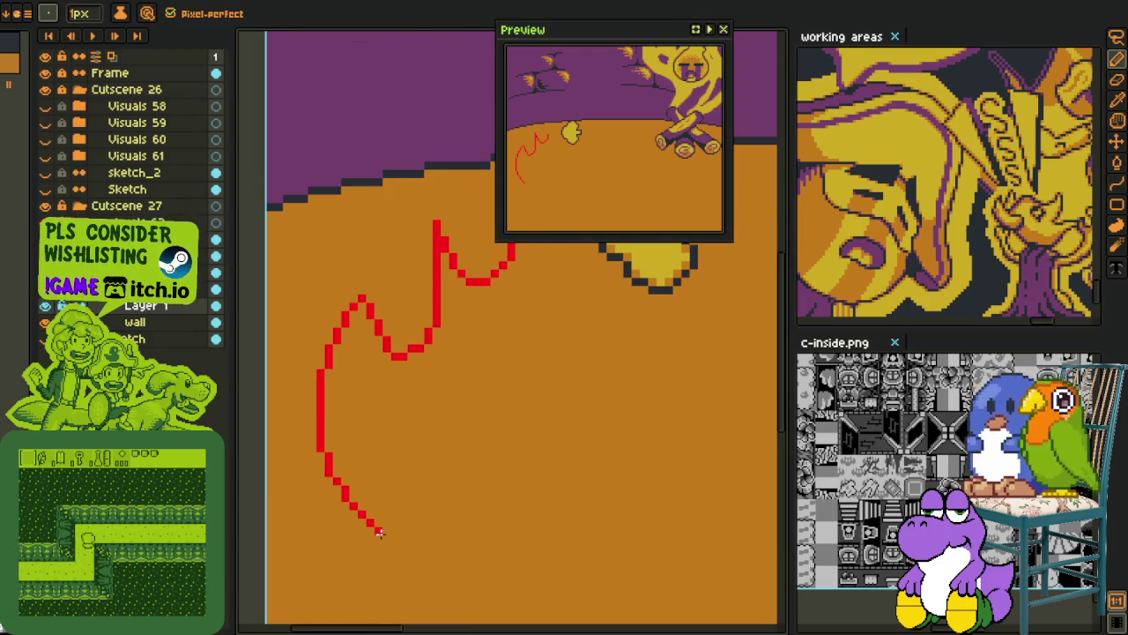
{"action": "key", "text": "shift+l"}
{"action": "left_click_drag", "start_coordinate": [386, 538], "coordinate": [450, 449]}
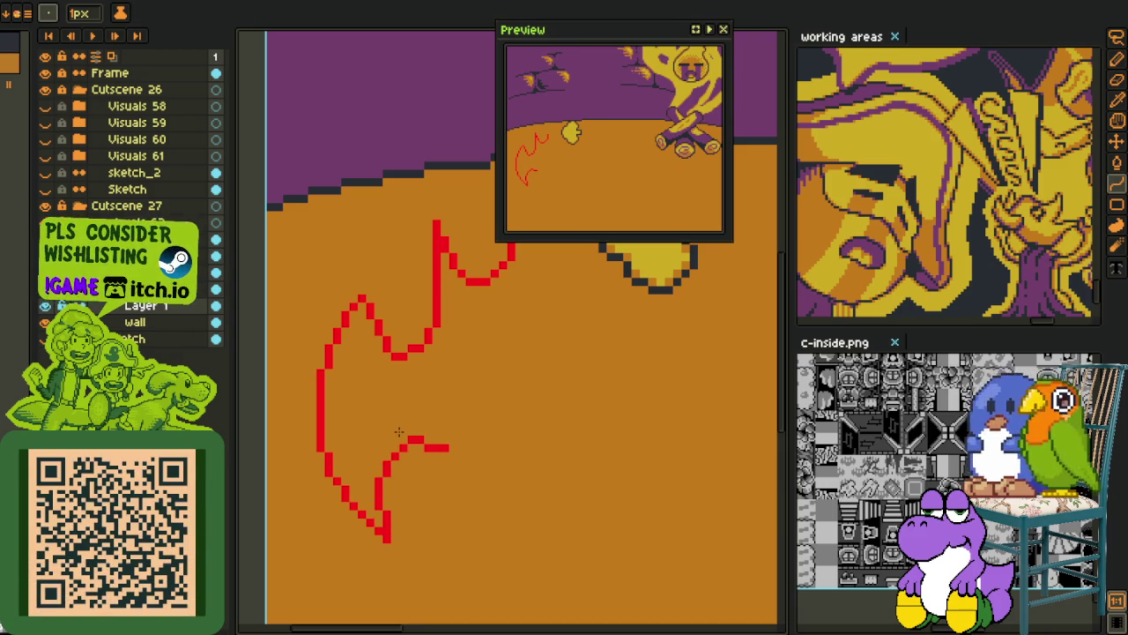
{"action": "scroll", "coordinate": [401, 431], "scroll_direction": "up", "scroll_amount": 1}
{"action": "key", "text": "b"}
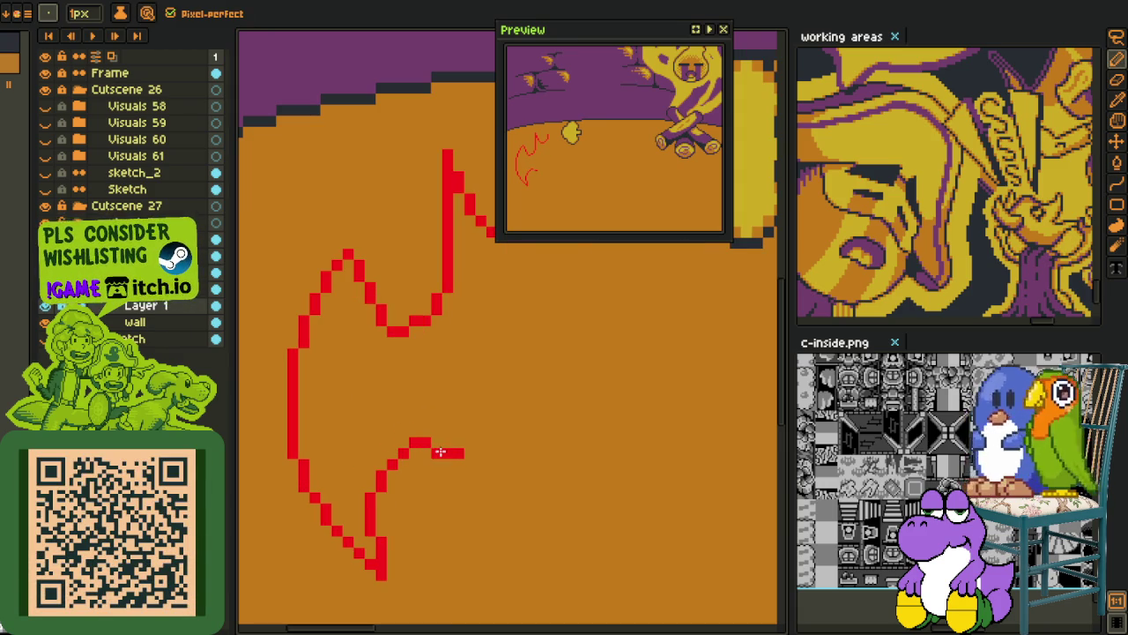
Marquee-select the finished left half of the bat.
{"action": "scroll", "coordinate": [483, 441], "scroll_direction": "down", "scroll_amount": 1}
{"action": "scroll", "coordinate": [421, 435], "scroll_direction": "up", "scroll_amount": 1}
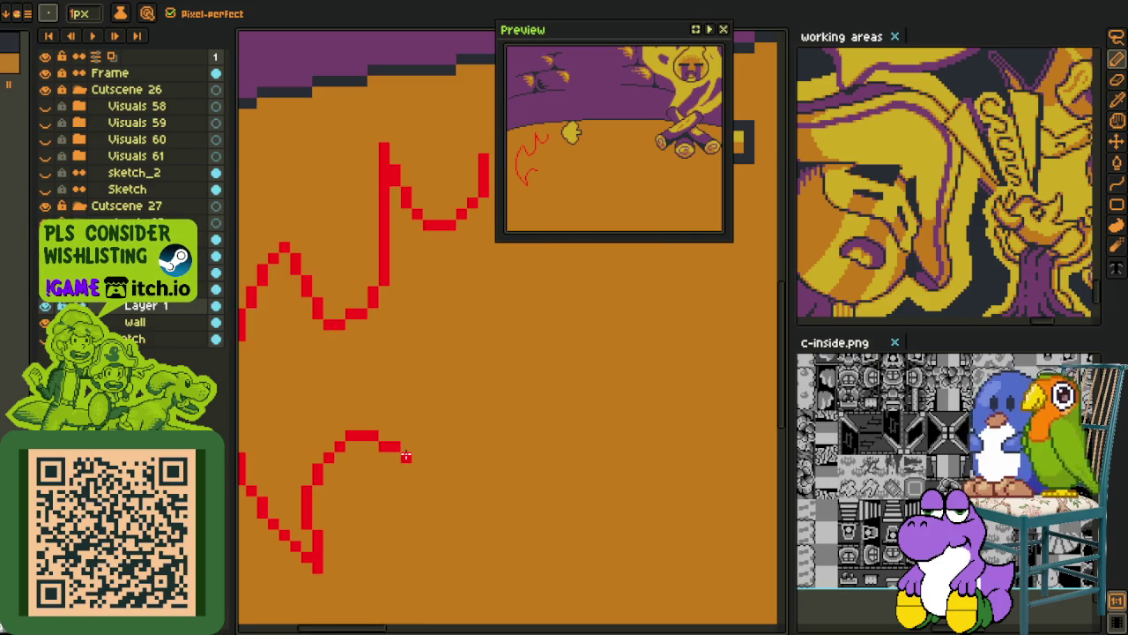
{"action": "scroll", "coordinate": [428, 565], "scroll_direction": "down", "scroll_amount": 3}
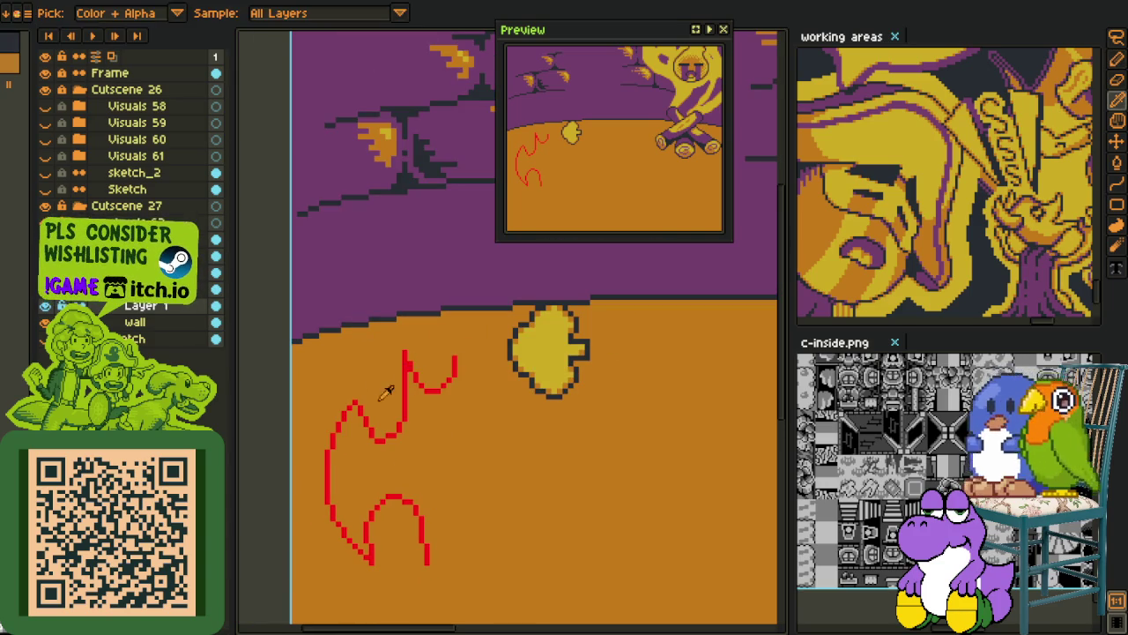
{"action": "key", "text": "m"}
{"action": "left_click_drag", "start_coordinate": [303, 314], "coordinate": [431, 601]}
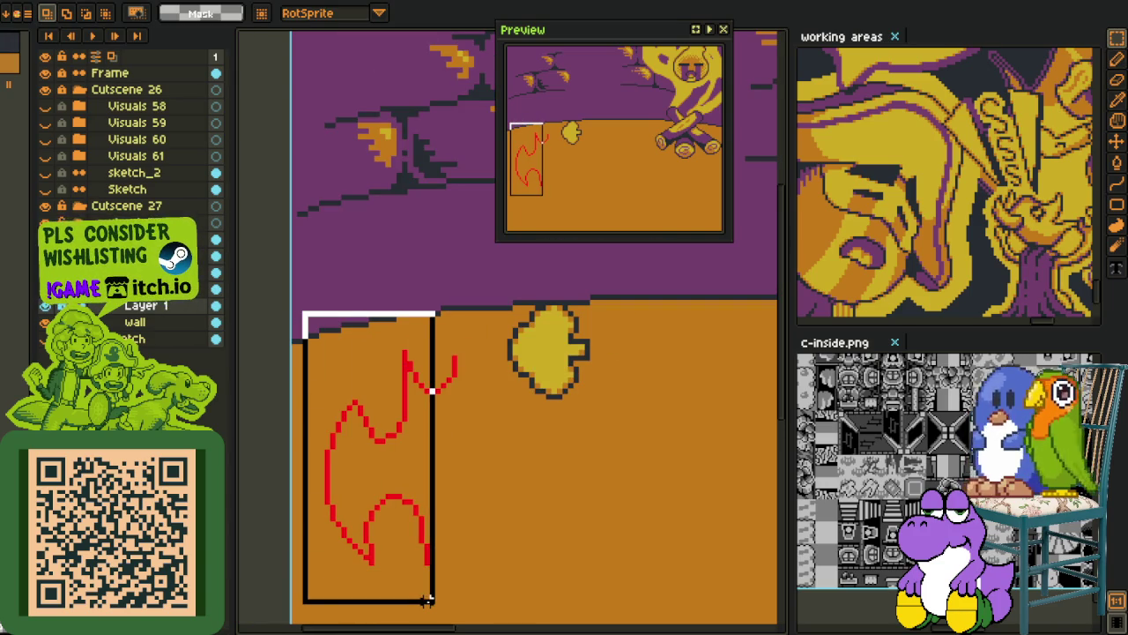
Cut, paste and horizontally flip the bat half, placing the mirror to the right.
{"action": "key", "text": "ctrl+x"}
{"action": "key", "text": "ctrl+v"}
{"action": "key", "text": "shift+h"}
{"action": "mouse_move", "coordinate": [404, 493]}
{"action": "left_mouse_down"}
{"action": "mouse_move", "coordinate": [533, 495]}
{"action": "mouse_move", "coordinate": [670, 541]}
{"action": "mouse_move", "coordinate": [703, 513]}
{"action": "left_mouse_up"}
{"action": "key", "text": "Return"}
{"action": "key", "text": "b"}
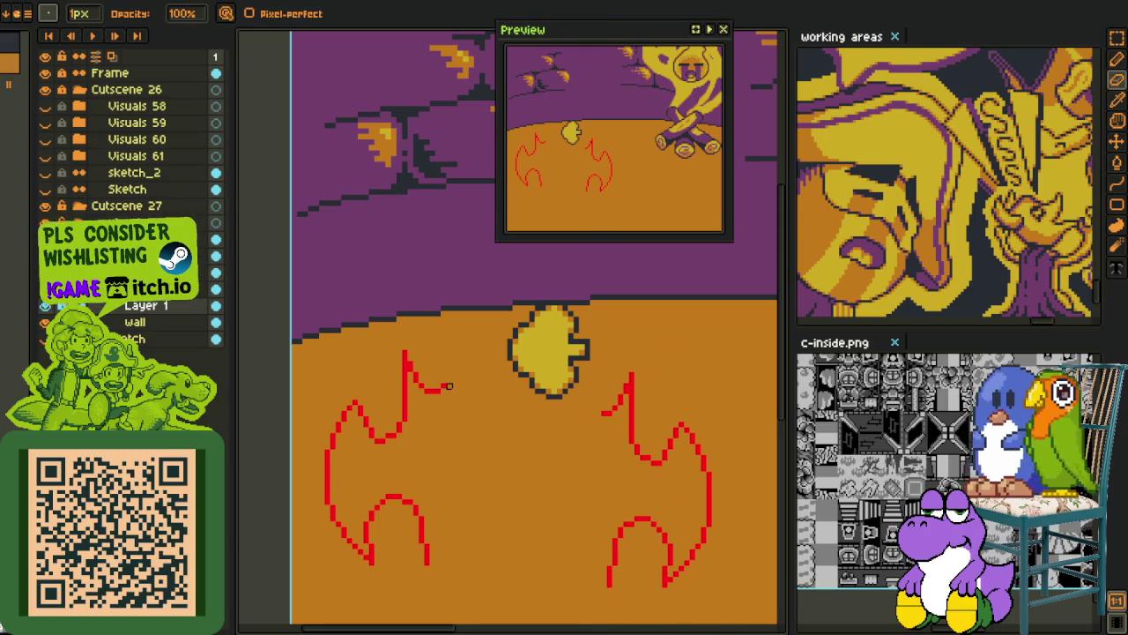
Move the mirrored right half left so it joins the original, then deselect.
{"action": "key", "text": "m"}
{"action": "left_click_drag", "start_coordinate": [574, 342], "coordinate": [762, 623]}
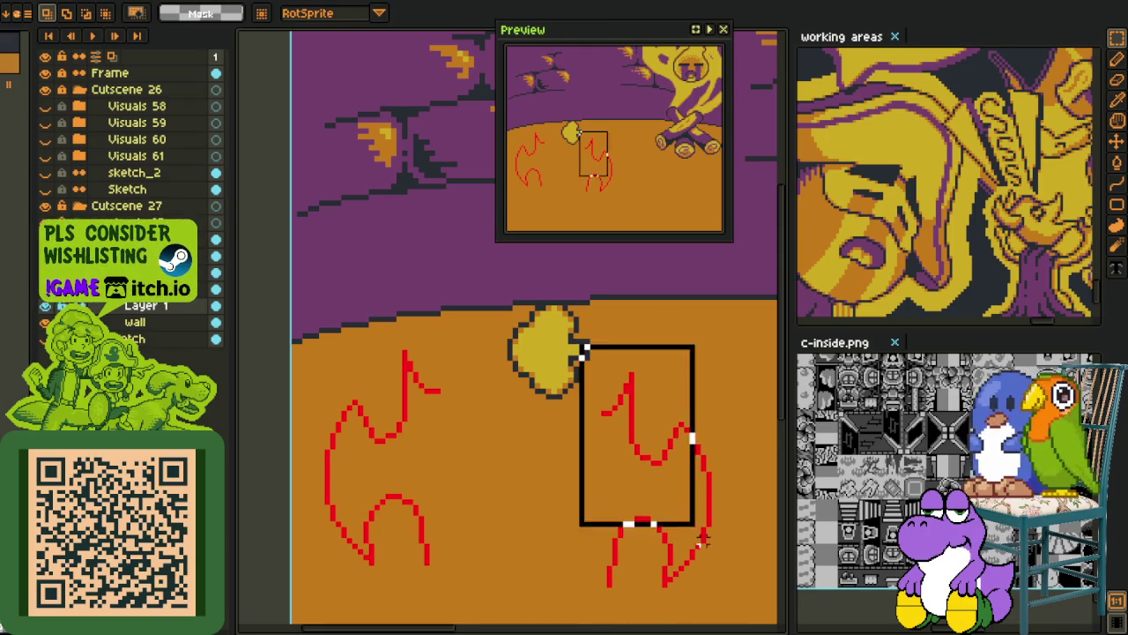
{"action": "left_click_drag", "start_coordinate": [685, 503], "coordinate": [512, 478]}
{"action": "key", "text": "Return"}
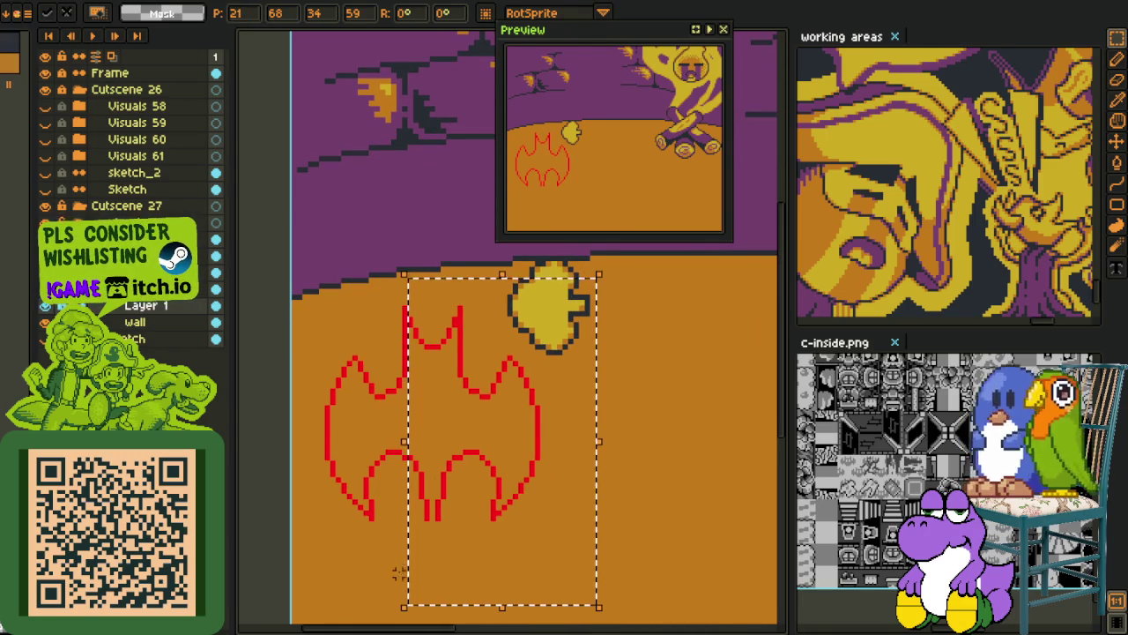
{"action": "key", "text": "ctrl+d"}
Close the gap between the two halves' bottom lines with a red pixel.
{"action": "scroll", "coordinate": [445, 493], "scroll_direction": "up", "scroll_amount": 3}
{"action": "left_click", "coordinate": [420, 505]}
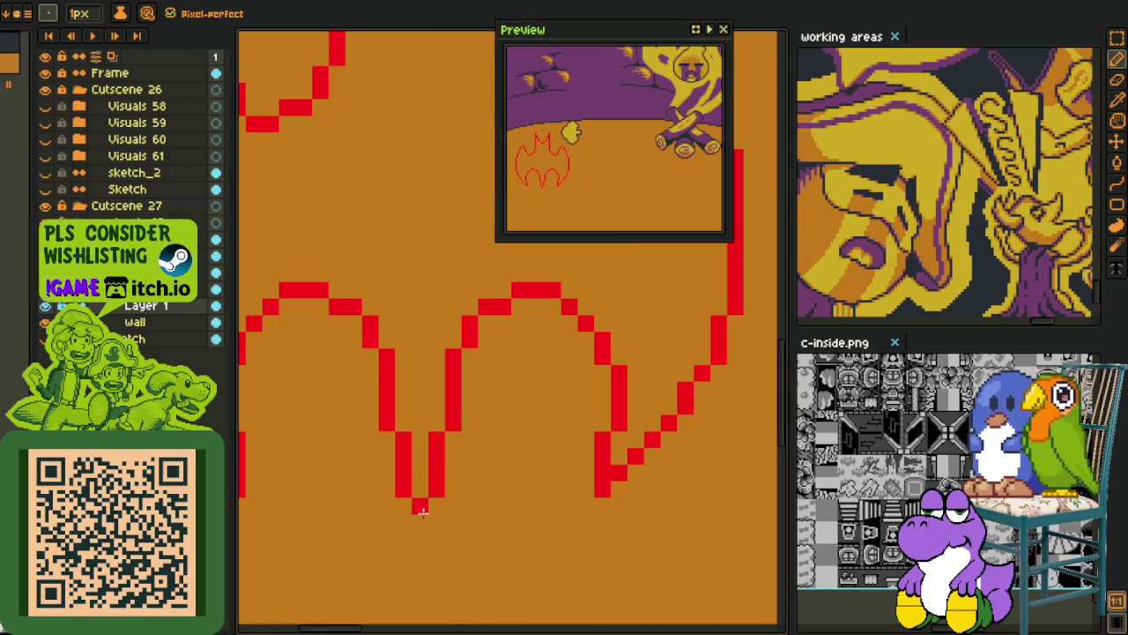
{"action": "scroll", "coordinate": [421, 541], "scroll_direction": "down", "scroll_amount": 3}
{"action": "scroll", "coordinate": [421, 541], "scroll_direction": "down", "scroll_amount": 2}
Bucket-fill the inside of the bat outline solid red.
{"action": "key", "text": "i"}
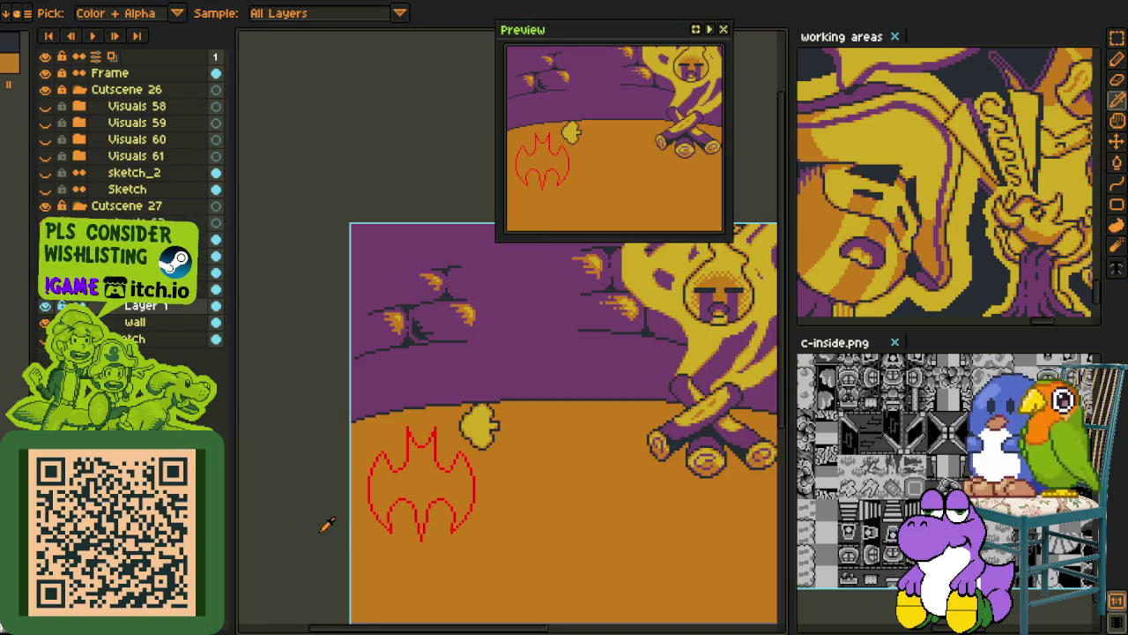
{"action": "scroll", "coordinate": [401, 487], "scroll_direction": "up", "scroll_amount": 3}
{"action": "left_click_drag", "start_coordinate": [417, 447], "coordinate": [390, 408]}
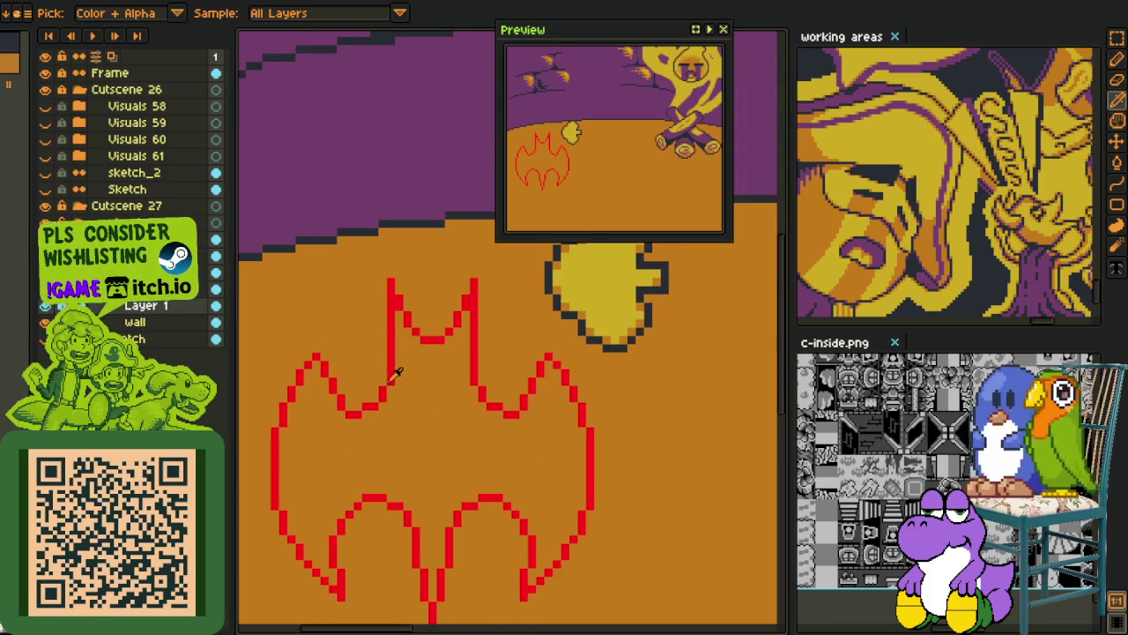
{"action": "key", "text": "g"}
{"action": "left_click", "coordinate": [416, 411]}
{"action": "scroll", "coordinate": [416, 410], "scroll_direction": "down", "scroll_amount": 2}
Erase a small eye shape out of the bat's red body.
{"action": "key", "text": "i"}
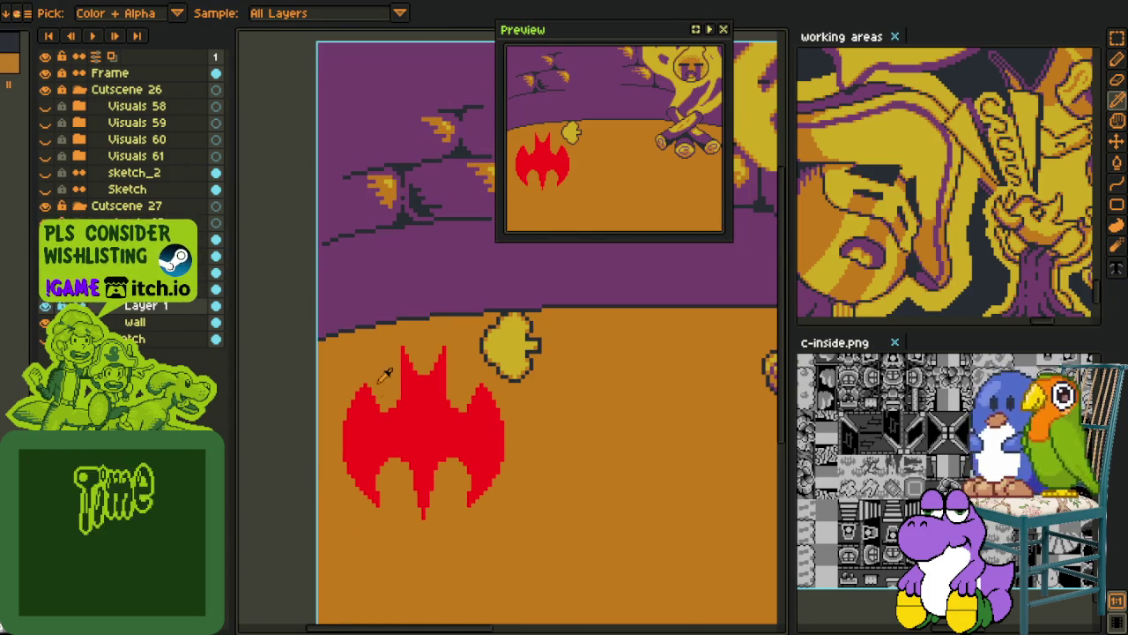
{"action": "scroll", "coordinate": [432, 406], "scroll_direction": "up", "scroll_amount": 3}
{"action": "scroll", "coordinate": [432, 406], "scroll_direction": "up", "scroll_amount": 2}
{"action": "key", "text": "e"}
{"action": "scroll", "coordinate": [453, 383], "scroll_direction": "up", "scroll_amount": 1}
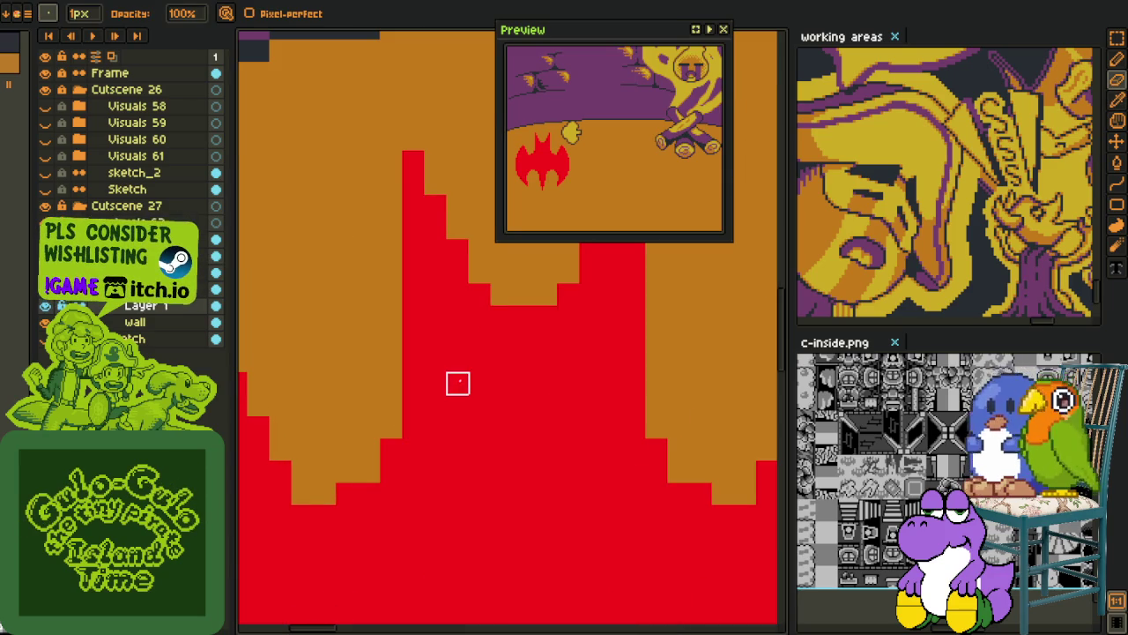
{"action": "left_click_drag", "start_coordinate": [480, 382], "coordinate": [480, 449]}
{"action": "mouse_move", "coordinate": [457, 406]}
{"action": "left_mouse_down"}
{"action": "mouse_move", "coordinate": [458, 427]}
{"action": "mouse_move", "coordinate": [501, 449]}
{"action": "left_mouse_up"}
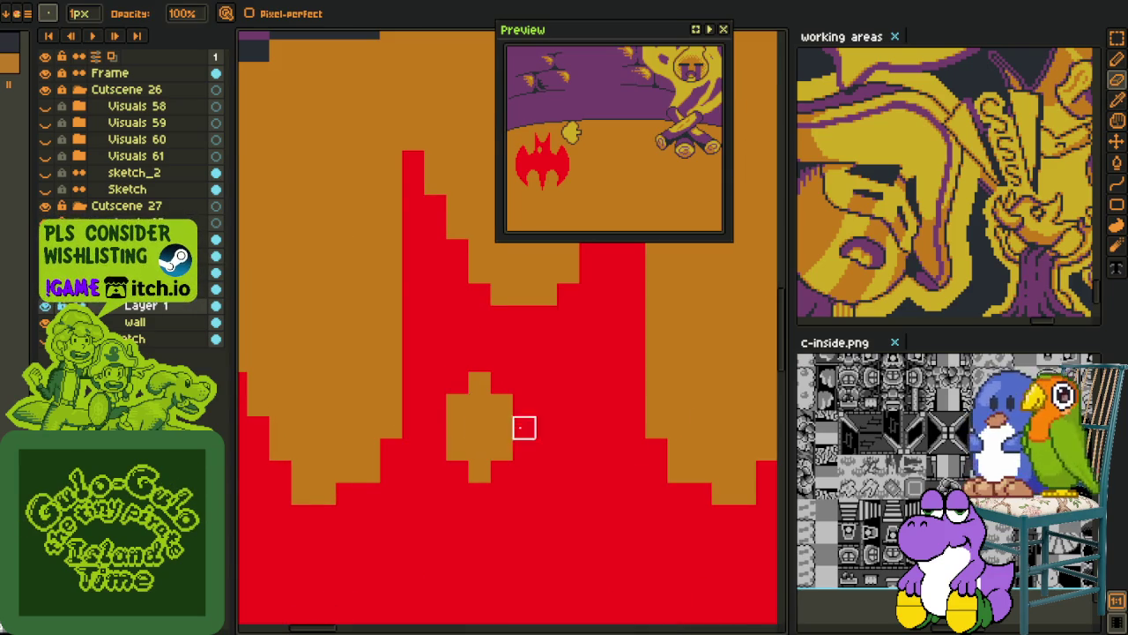
Magic-wand select the eye patch and fill it with the bush's yellow.
{"action": "key", "text": "m"}
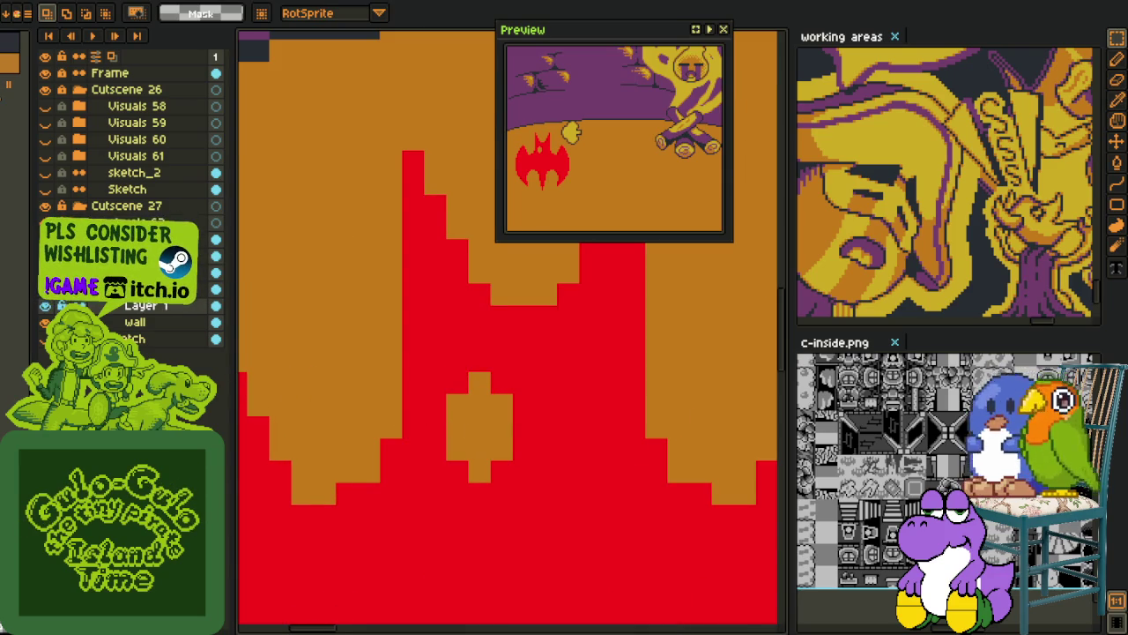
{"action": "key", "text": "w"}
{"action": "left_click", "coordinate": [456, 427]}
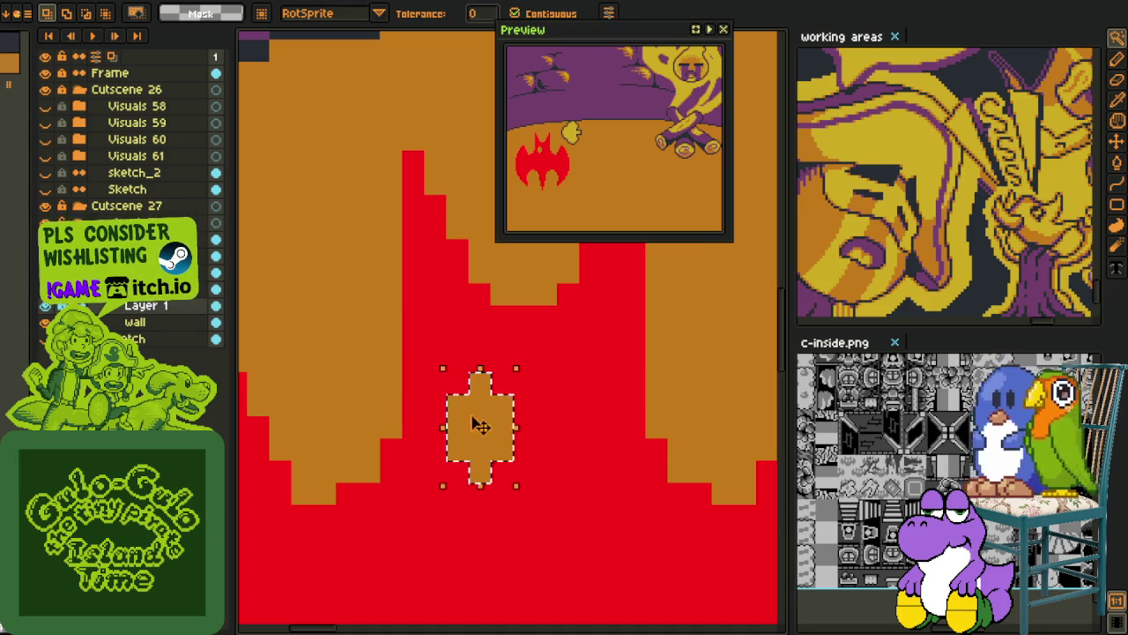
{"action": "scroll", "coordinate": [473, 421], "scroll_direction": "down", "scroll_amount": 3}
{"action": "scroll", "coordinate": [472, 416], "scroll_direction": "up", "scroll_amount": 1}
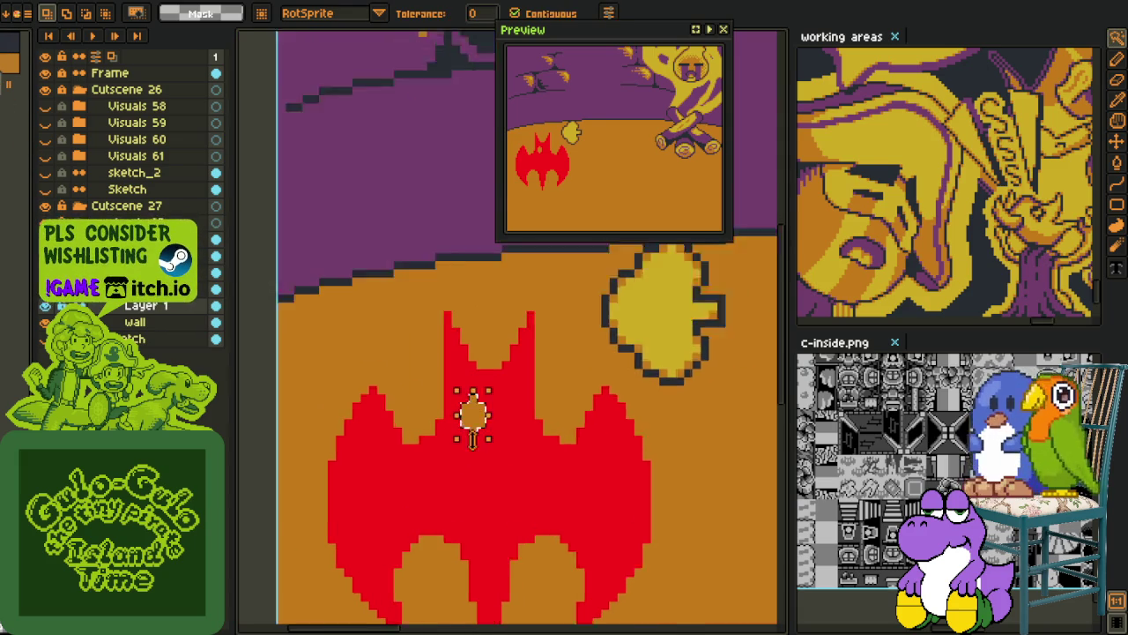
{"action": "scroll", "coordinate": [467, 408], "scroll_direction": "up", "scroll_amount": 1}
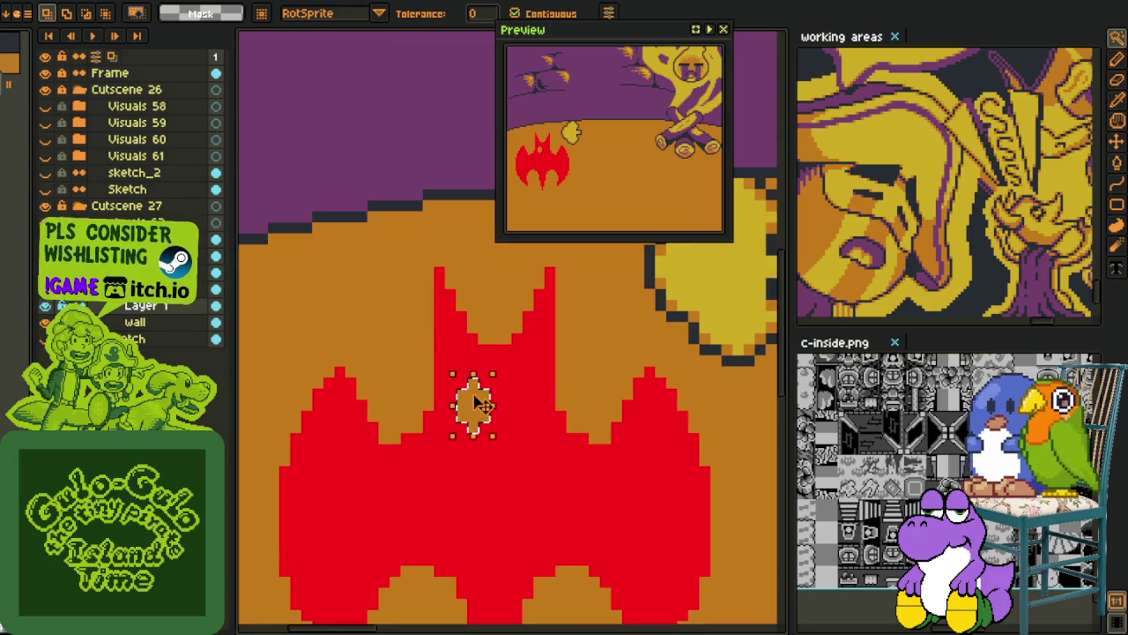
{"action": "key", "text": "v"}
{"action": "key", "text": "i"}
{"action": "left_click", "coordinate": [725, 284]}
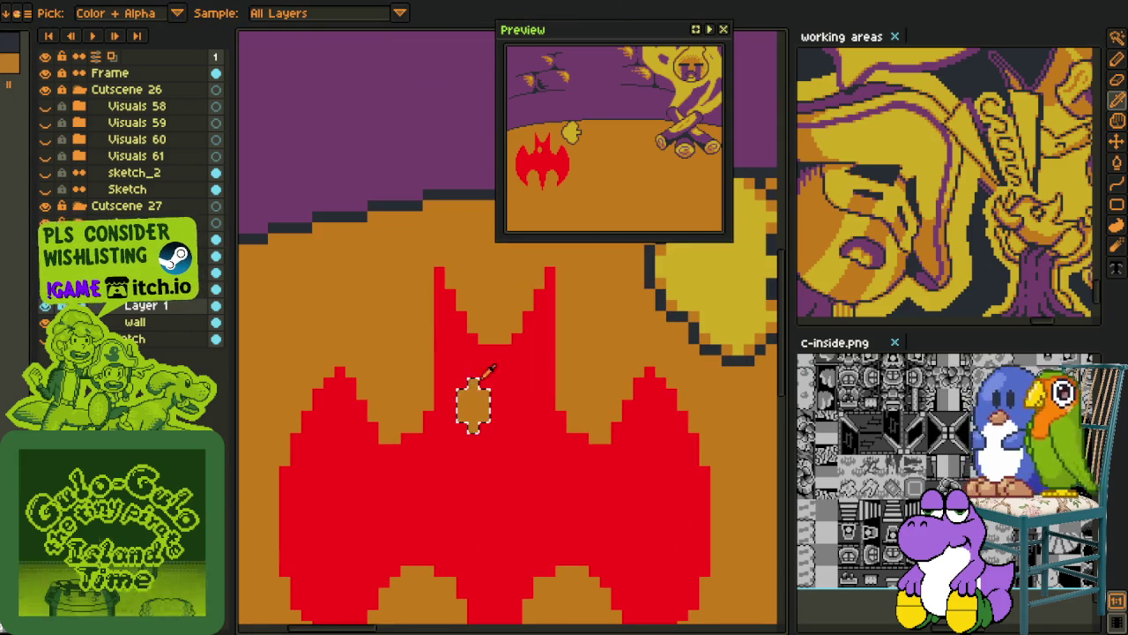
{"action": "key", "text": "g"}
{"action": "left_click", "coordinate": [474, 404]}
{"action": "scroll", "coordinate": [347, 467], "scroll_direction": "down", "scroll_amount": 3}
Magic-wand select just the yellow eye on the red bat.
{"action": "key", "text": "i"}
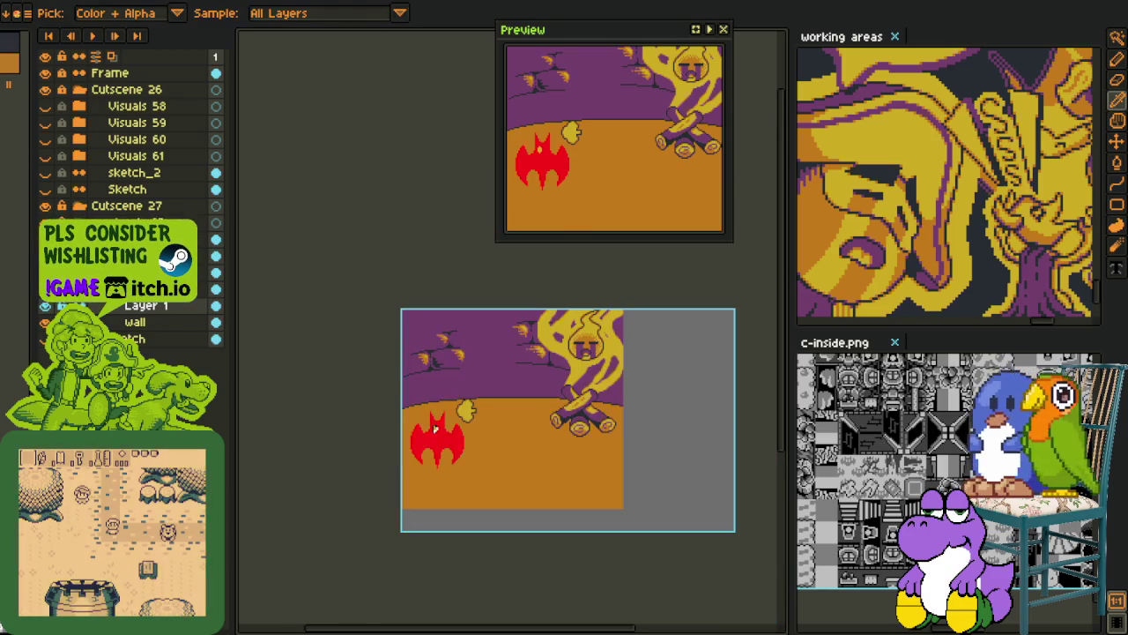
{"action": "key", "text": "w"}
{"action": "scroll", "coordinate": [434, 429], "scroll_direction": "up", "scroll_amount": 1}
{"action": "scroll", "coordinate": [476, 406], "scroll_direction": "up", "scroll_amount": 2}
{"action": "scroll", "coordinate": [492, 388], "scroll_direction": "up", "scroll_amount": 1}
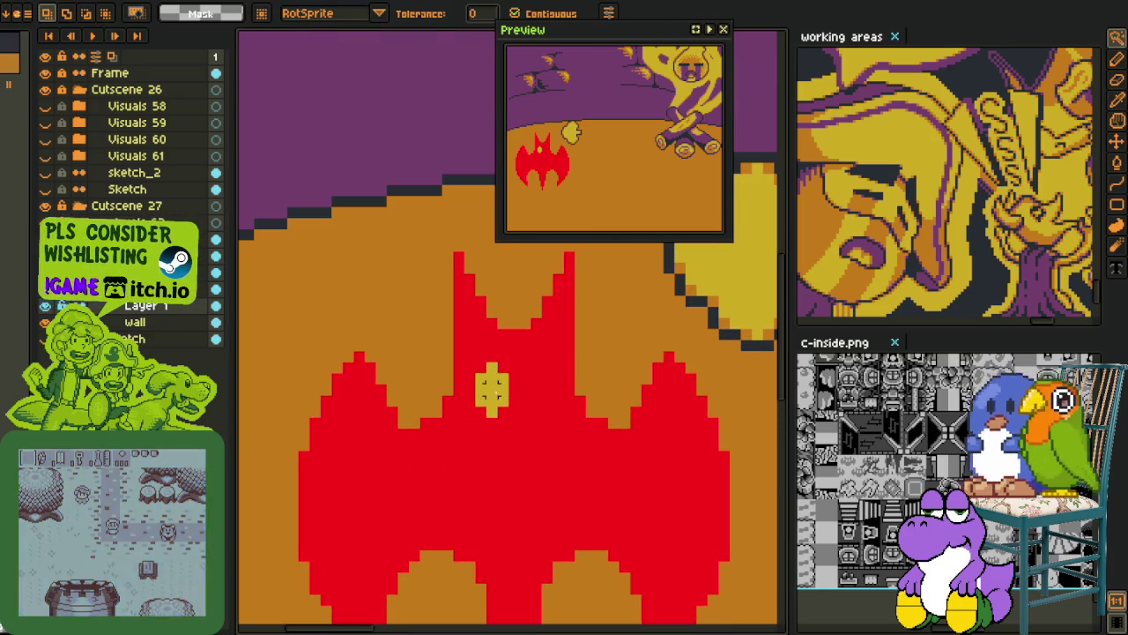
{"action": "left_click", "coordinate": [547, 440]}
{"action": "left_click", "coordinate": [492, 388]}
Duplicate the eye, place the copy to its right, and deselect.
{"action": "key", "text": "ctrl+t"}
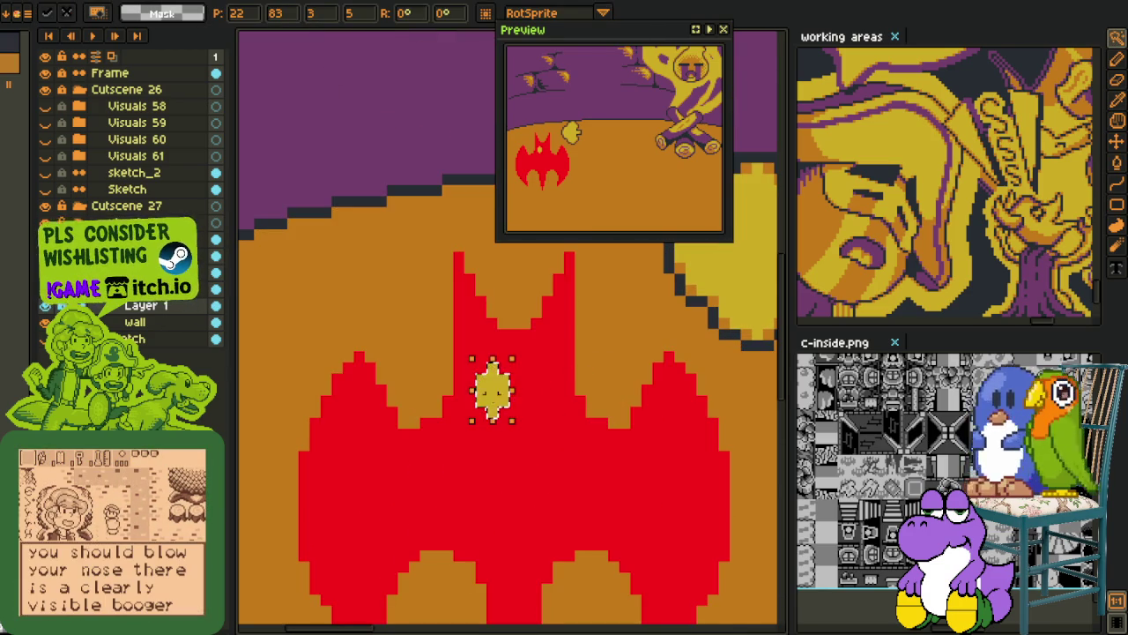
{"action": "left_click_drag", "start_coordinate": [501, 412], "coordinate": [547, 414]}
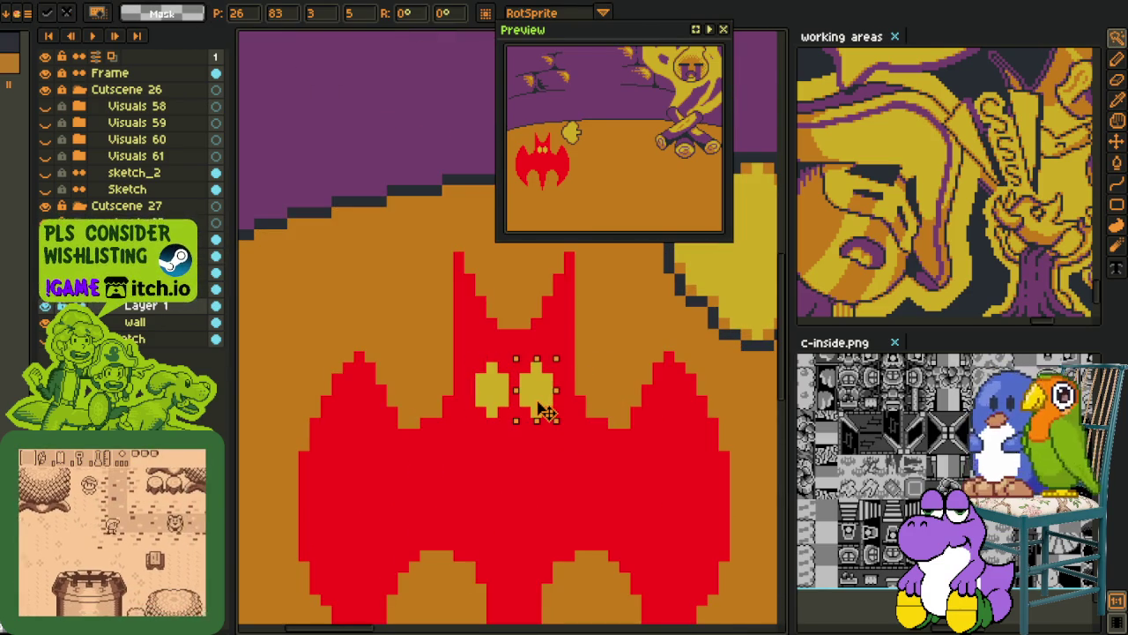
{"action": "key", "text": "Return"}
{"action": "scroll", "coordinate": [420, 479], "scroll_direction": "down", "scroll_amount": 5}
{"action": "key", "text": "ctrl+d"}
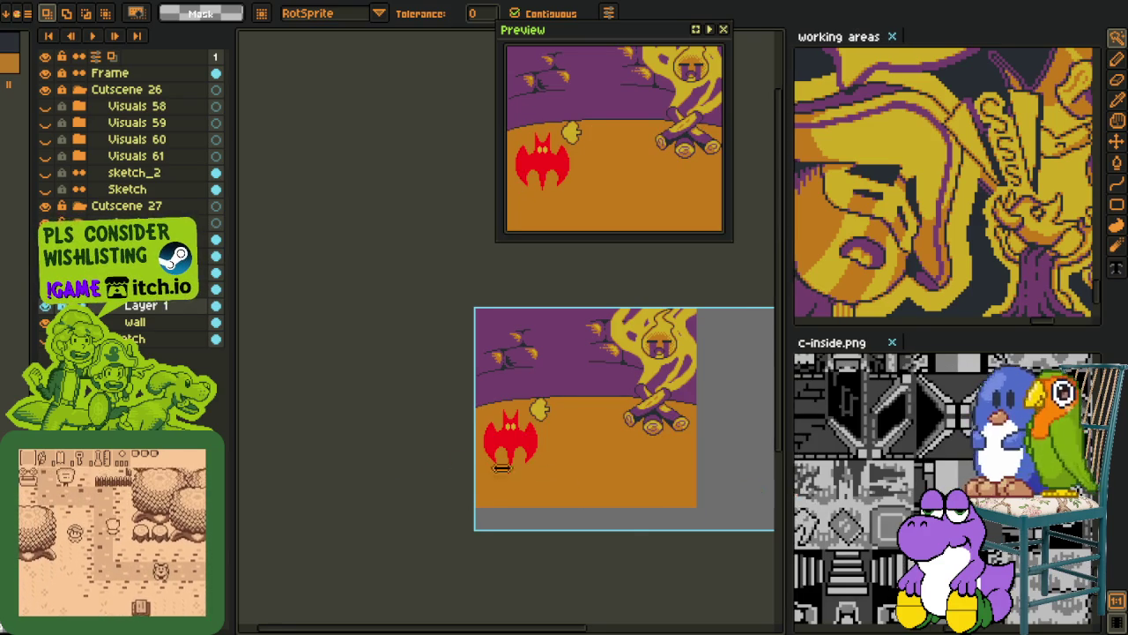
{"action": "scroll", "coordinate": [768, 518], "scroll_direction": "up", "scroll_amount": 1}
{"action": "scroll", "coordinate": [785, 511], "scroll_direction": "up", "scroll_amount": 1}
{"action": "scroll", "coordinate": [804, 504], "scroll_direction": "up", "scroll_amount": 1}
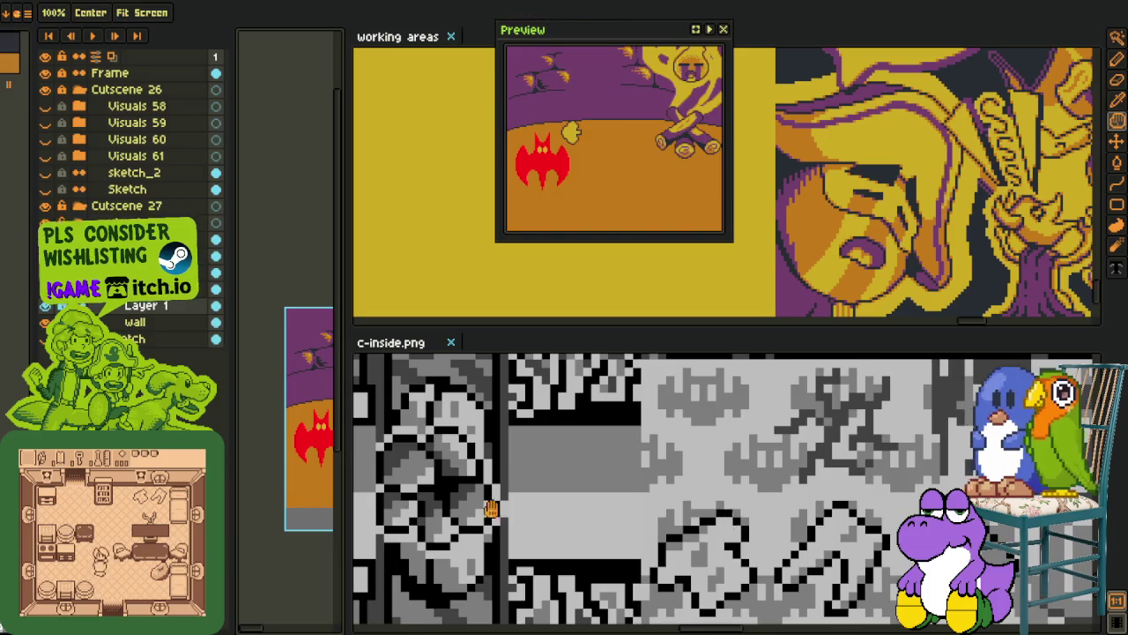
Zoom and pan onto the red bat, briefly selecting it by colour and then deselecting.
{"action": "mouse_move", "coordinate": [491, 511]}
{"action": "left_mouse_down"}
{"action": "mouse_move", "coordinate": [390, 509]}
{"action": "mouse_move", "coordinate": [461, 570]}
{"action": "mouse_move", "coordinate": [826, 537]}
{"action": "left_mouse_up"}
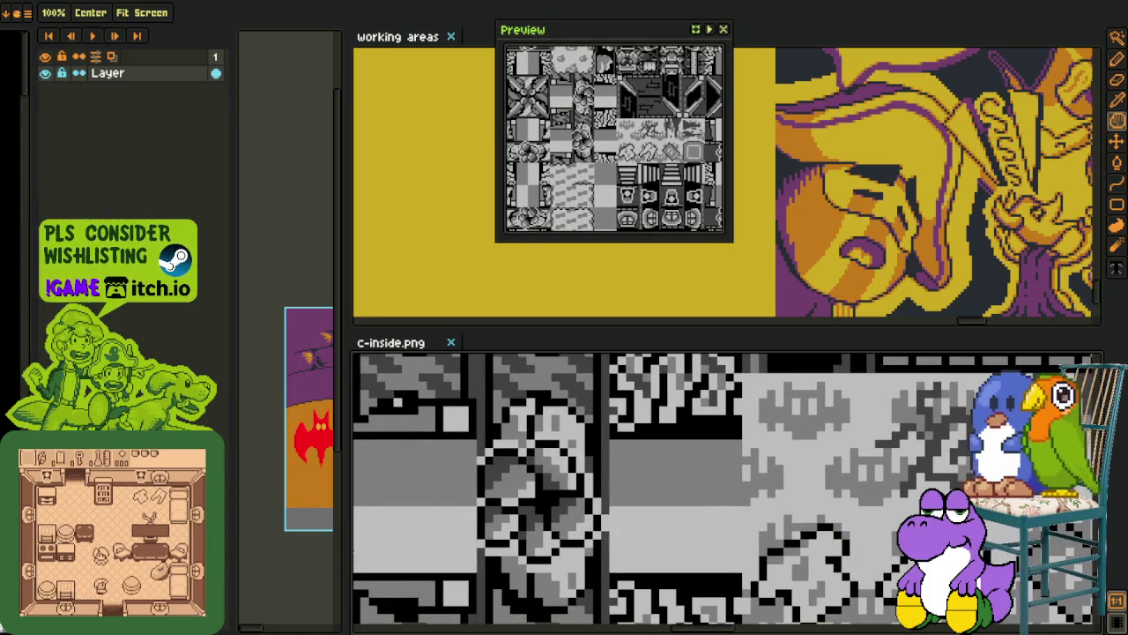
{"action": "key", "text": "w"}
{"action": "left_click_drag", "start_coordinate": [450, 545], "coordinate": [751, 558]}
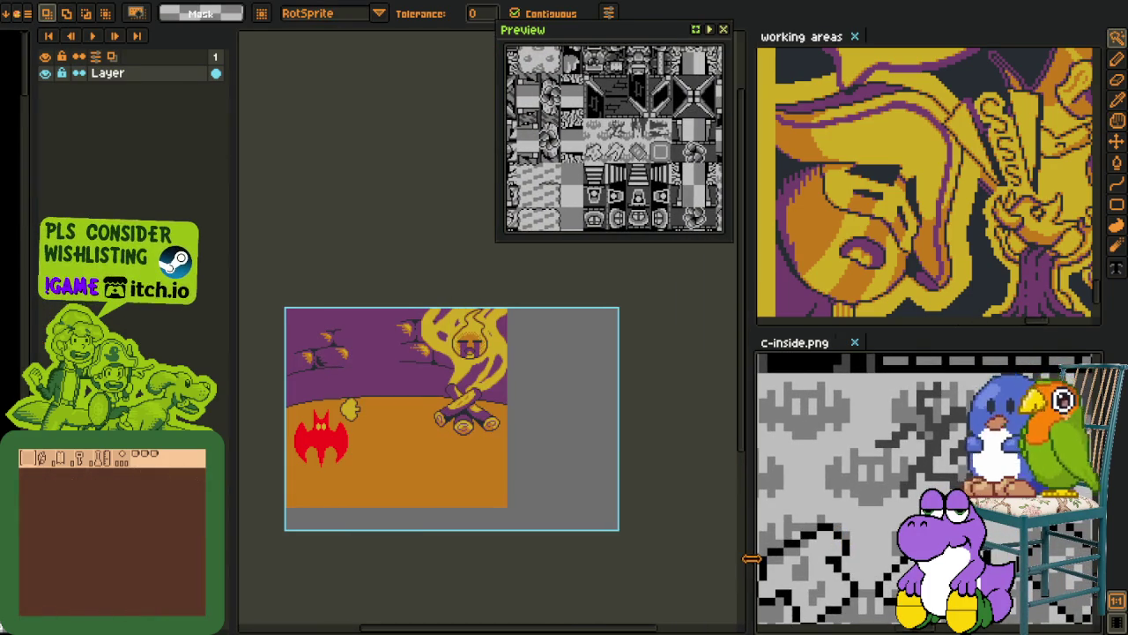
{"action": "scroll", "coordinate": [322, 441], "scroll_direction": "up", "scroll_amount": 5}
{"action": "scroll", "coordinate": [322, 441], "scroll_direction": "up", "scroll_amount": 2}
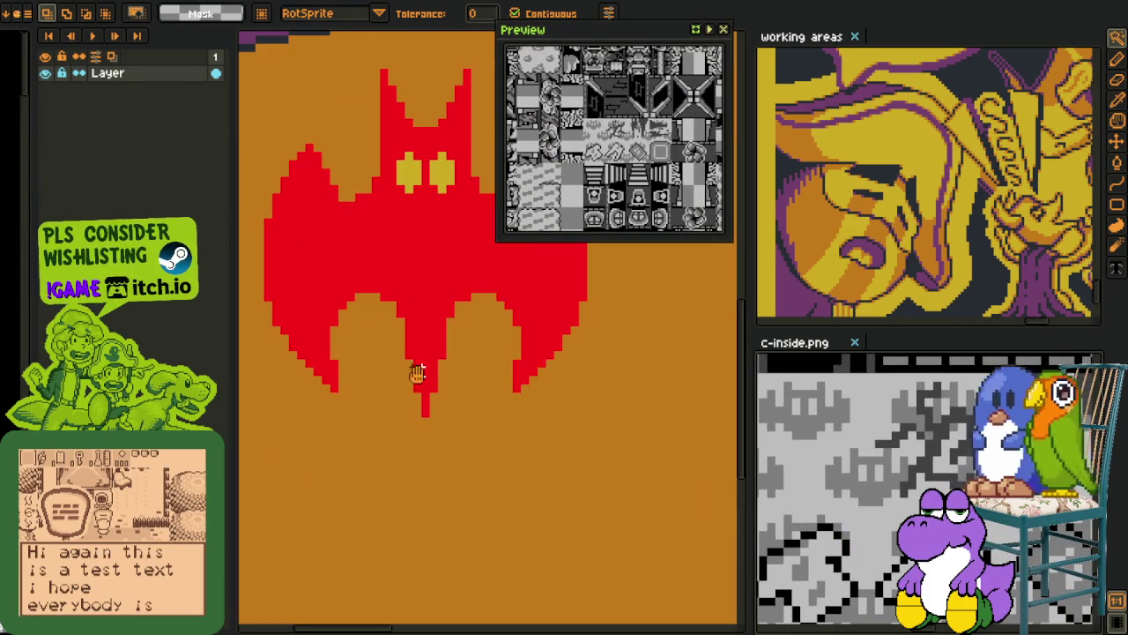
{"action": "key", "text": "h"}
{"action": "mouse_move", "coordinate": [362, 546]}
{"action": "left_mouse_down"}
{"action": "mouse_move", "coordinate": [368, 466]}
{"action": "mouse_move", "coordinate": [403, 521]}
{"action": "left_mouse_up"}
{"action": "key", "text": "w"}
{"action": "left_click", "coordinate": [398, 542]}
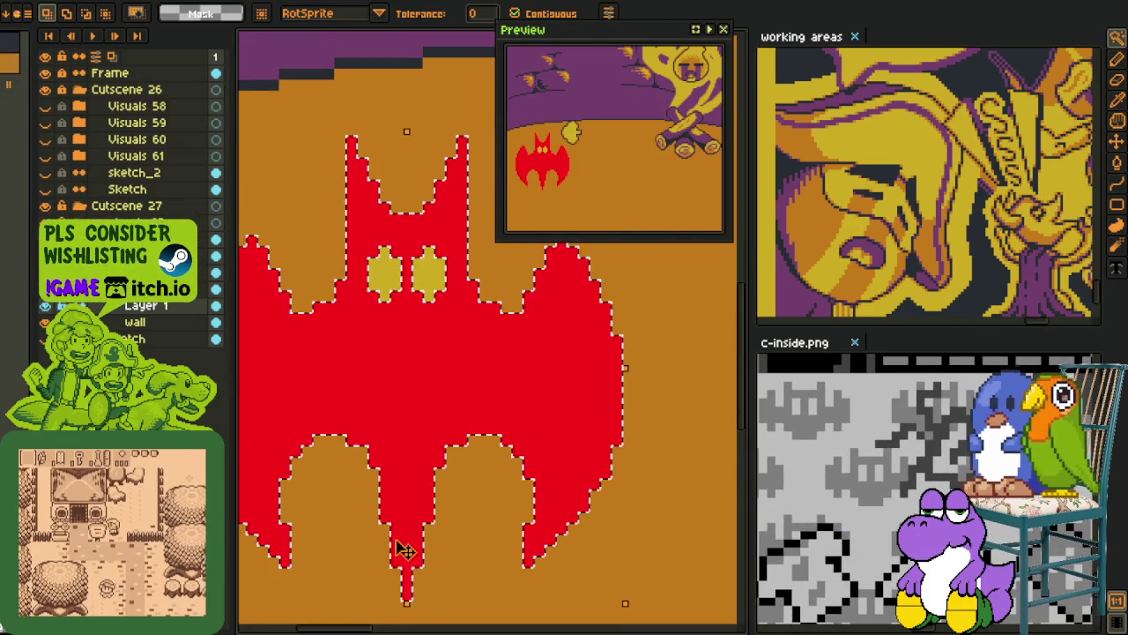
{"action": "scroll", "coordinate": [408, 548], "scroll_direction": "down", "scroll_amount": 3}
{"action": "key", "text": "ctrl+d"}
{"action": "scroll", "coordinate": [309, 552], "scroll_direction": "up", "scroll_amount": 3}
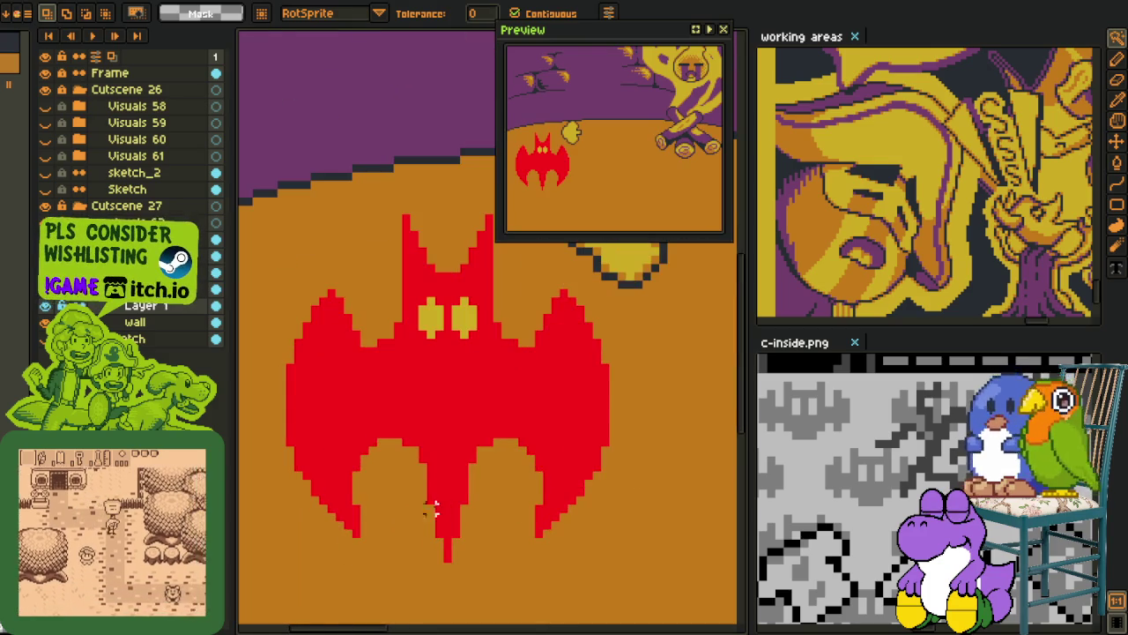
Marquee-select the tip of the bat's tail and delete it.
{"action": "key", "text": "m"}
{"action": "left_click_drag", "start_coordinate": [428, 504], "coordinate": [473, 592]}
{"action": "key", "text": "Delete"}
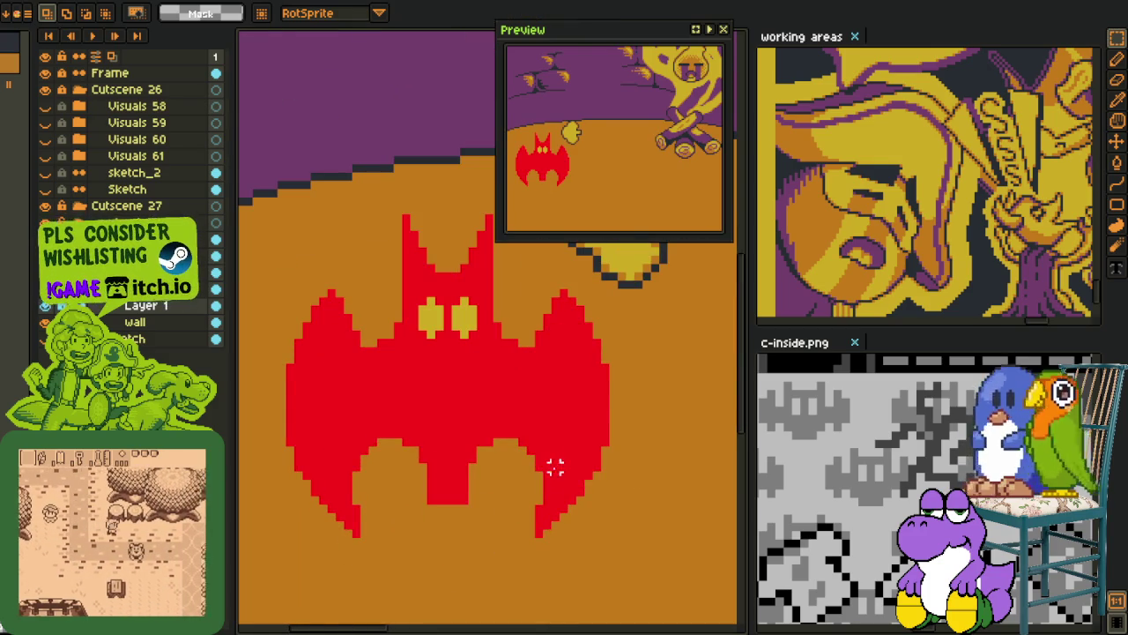
{"action": "scroll", "coordinate": [554, 465], "scroll_direction": "down", "scroll_amount": 1}
{"action": "scroll", "coordinate": [497, 483], "scroll_direction": "up", "scroll_amount": 2}
{"action": "key", "text": "i"}
{"action": "key", "text": "b"}
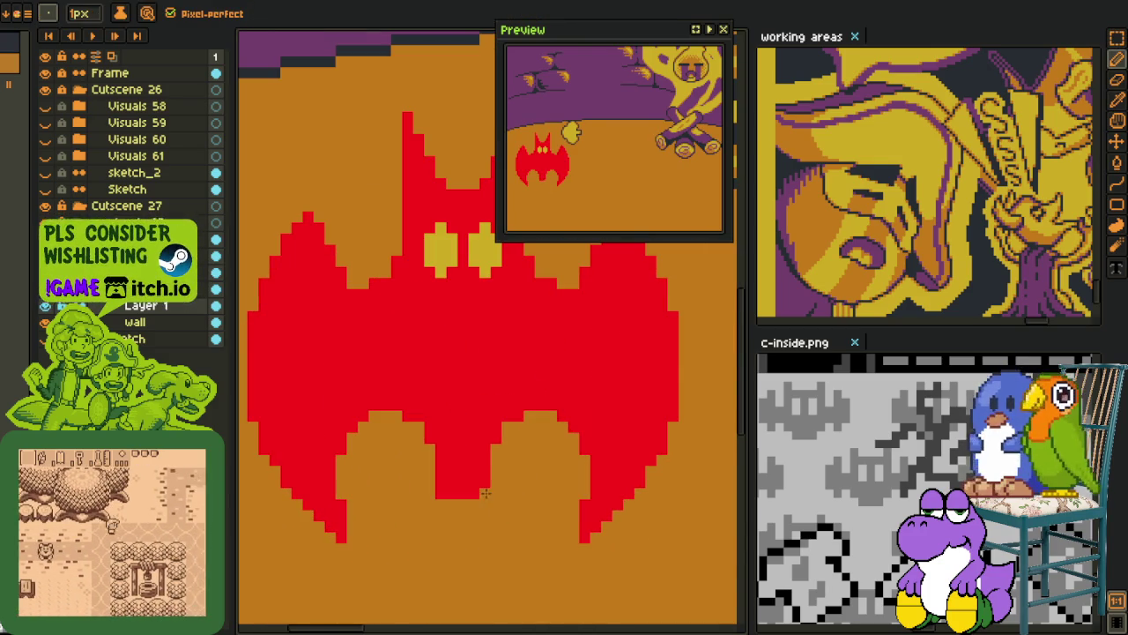
Zoom back out until the whole campfire scene is in view.
{"action": "scroll", "coordinate": [429, 499], "scroll_direction": "down", "scroll_amount": 2}
{"action": "key", "text": "i"}
{"action": "scroll", "coordinate": [429, 499], "scroll_direction": "down", "scroll_amount": 2}
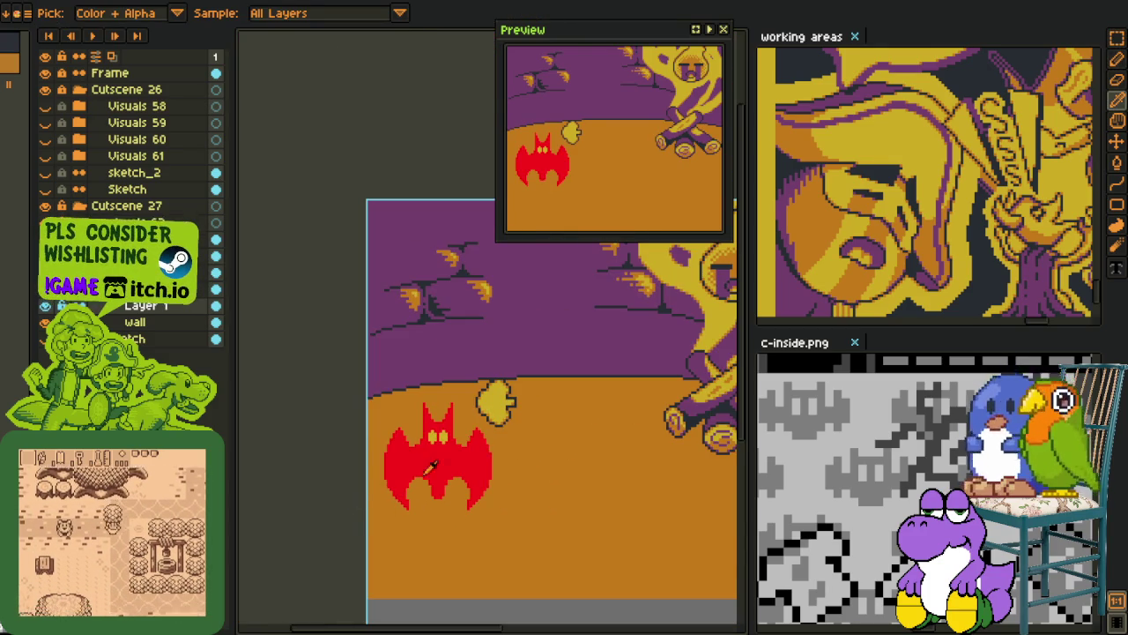
{"action": "scroll", "coordinate": [440, 397], "scroll_direction": "up", "scroll_amount": 2}
{"action": "scroll", "coordinate": [454, 388], "scroll_direction": "up", "scroll_amount": 1}
{"action": "key", "text": "w"}
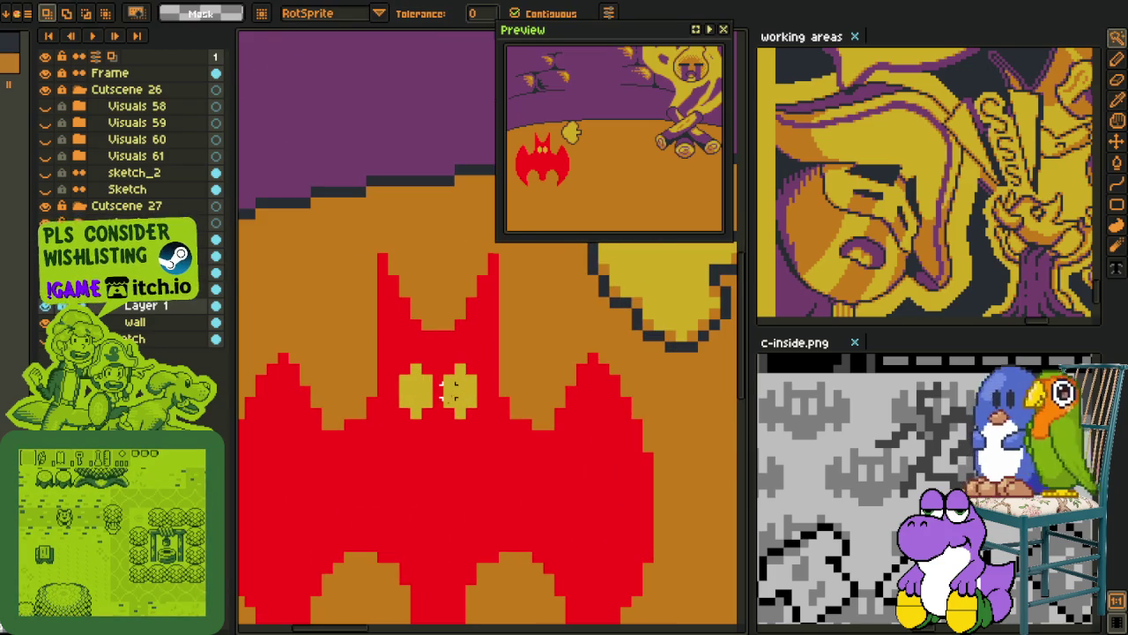
{"action": "scroll", "coordinate": [436, 421], "scroll_direction": "down", "scroll_amount": 2}
{"action": "scroll", "coordinate": [436, 422], "scroll_direction": "up", "scroll_amount": 2}
{"action": "scroll", "coordinate": [355, 389], "scroll_direction": "down", "scroll_amount": 1}
{"action": "scroll", "coordinate": [303, 422], "scroll_direction": "down", "scroll_amount": 1}
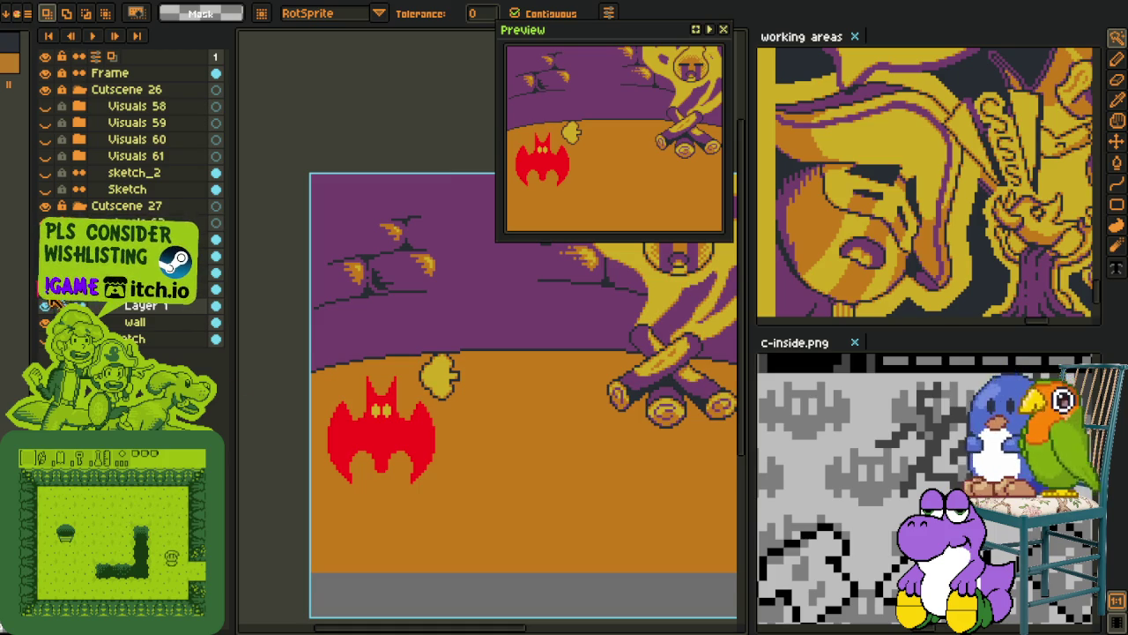
{"action": "scroll", "coordinate": [310, 362], "scroll_direction": "down", "scroll_amount": 3}
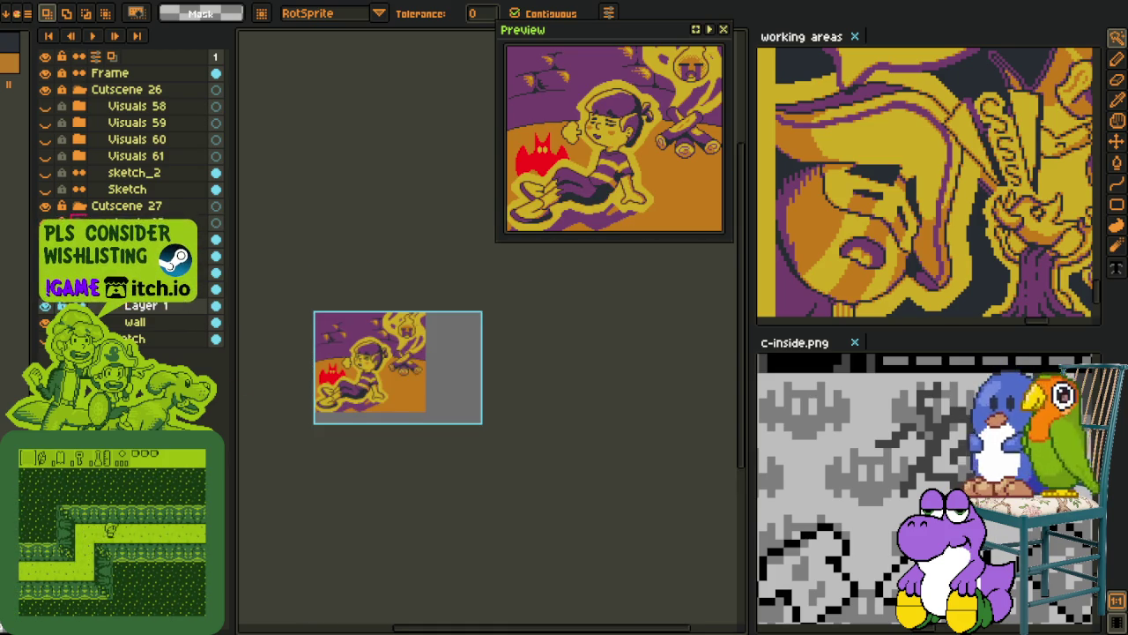
Look over the scene and briefly hide then show the Cutscene 27 group.
{"action": "scroll", "coordinate": [496, 317], "scroll_direction": "up", "scroll_amount": 3}
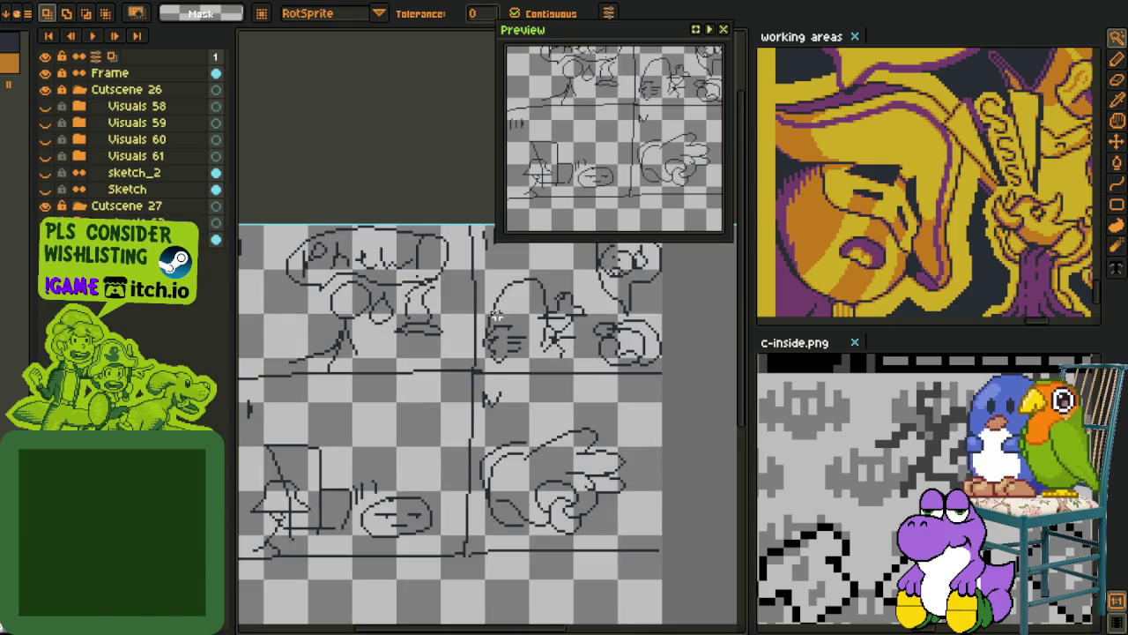
{"action": "scroll", "coordinate": [528, 396], "scroll_direction": "up", "scroll_amount": 2}
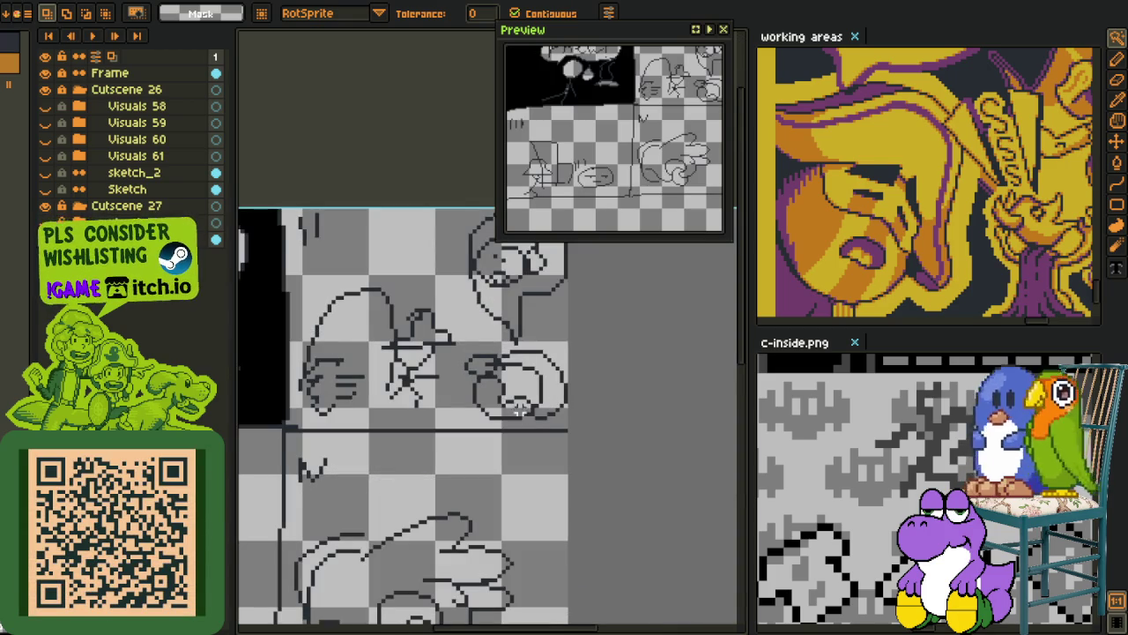
{"action": "scroll", "coordinate": [519, 411], "scroll_direction": "down", "scroll_amount": 2}
{"action": "scroll", "coordinate": [502, 494], "scroll_direction": "up", "scroll_amount": 1}
{"action": "left_click_drag", "start_coordinate": [502, 503], "coordinate": [520, 537]}
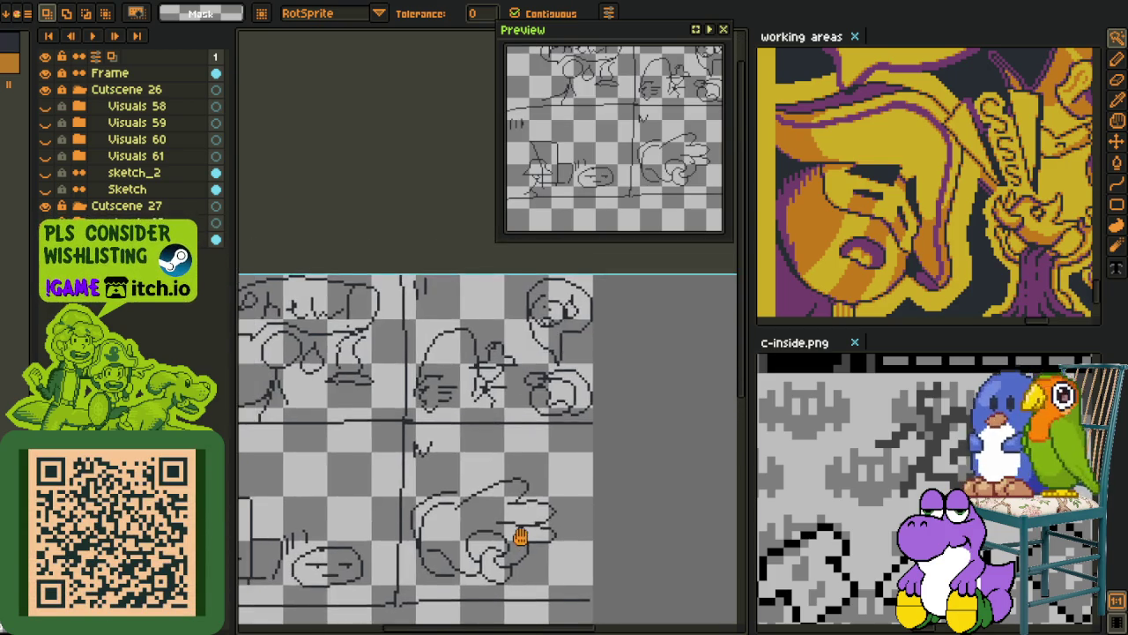
{"action": "scroll", "coordinate": [521, 537], "scroll_direction": "down", "scroll_amount": 1}
{"action": "scroll", "coordinate": [458, 458], "scroll_direction": "up", "scroll_amount": 1}
{"action": "scroll", "coordinate": [424, 350], "scroll_direction": "up", "scroll_amount": 1}
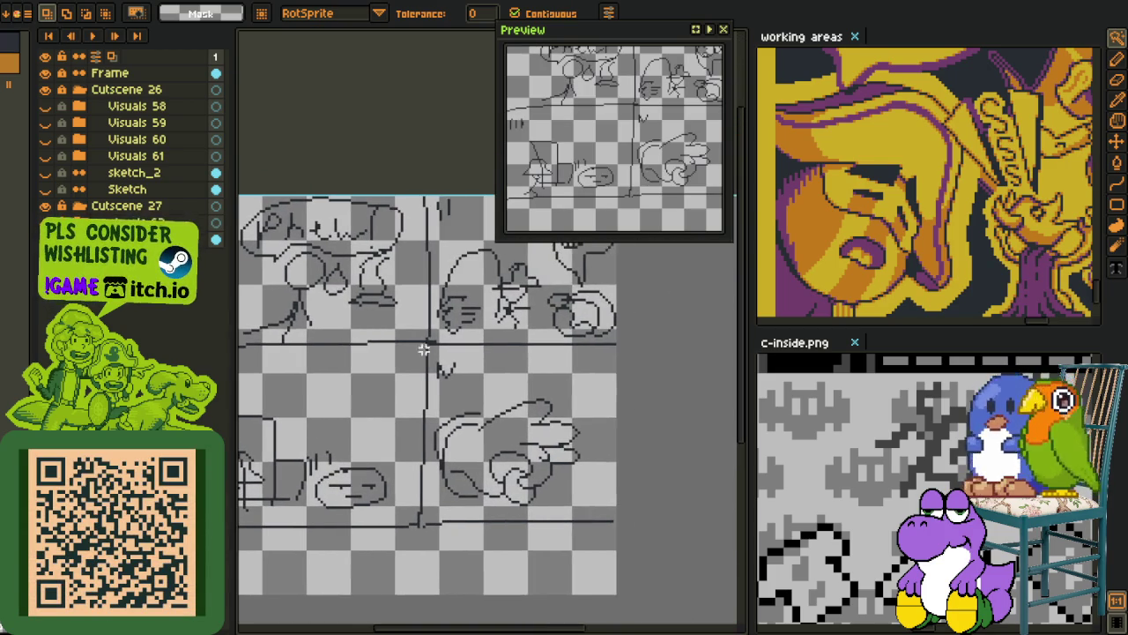
{"action": "scroll", "coordinate": [459, 463], "scroll_direction": "up", "scroll_amount": 1}
{"action": "scroll", "coordinate": [457, 465], "scroll_direction": "down", "scroll_amount": 1}
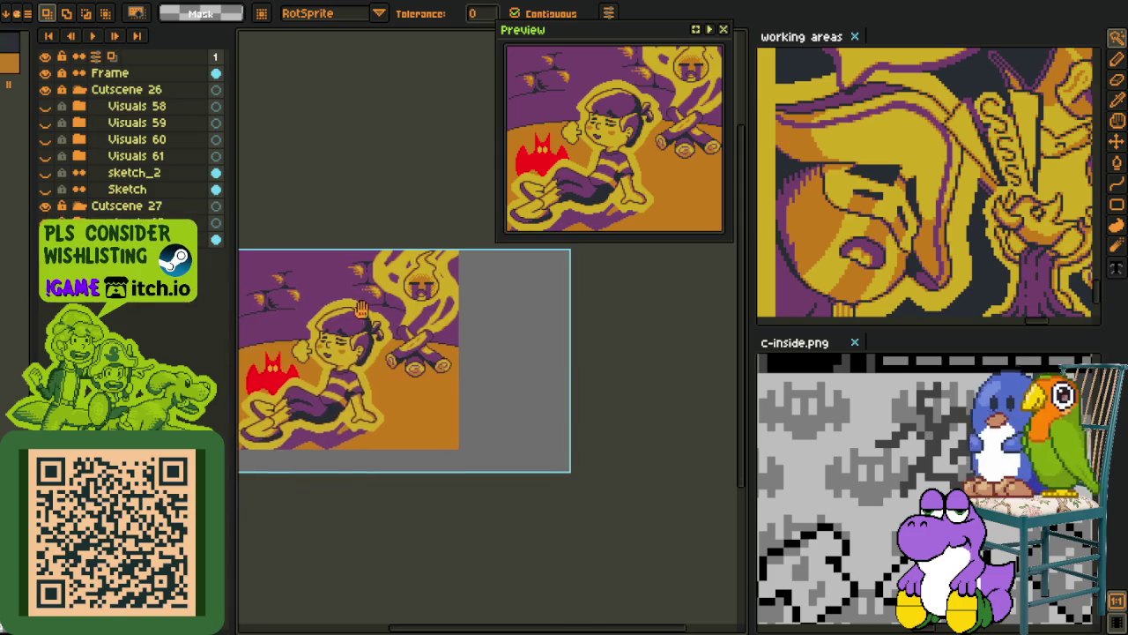
{"action": "left_click", "coordinate": [45, 205]}
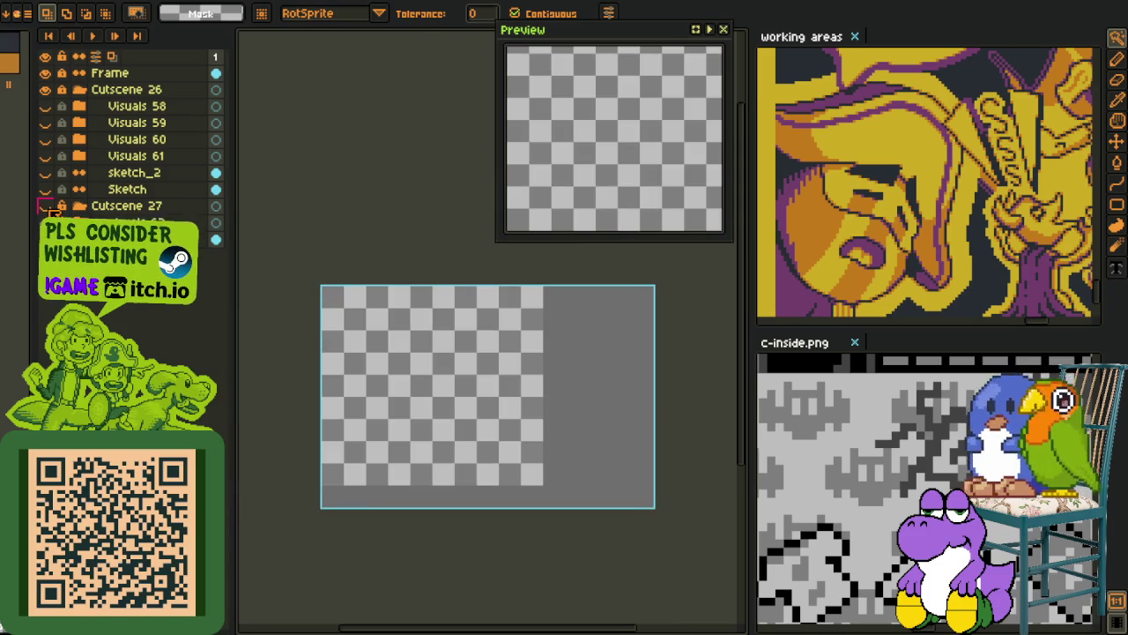
{"action": "left_click", "coordinate": [45, 205]}
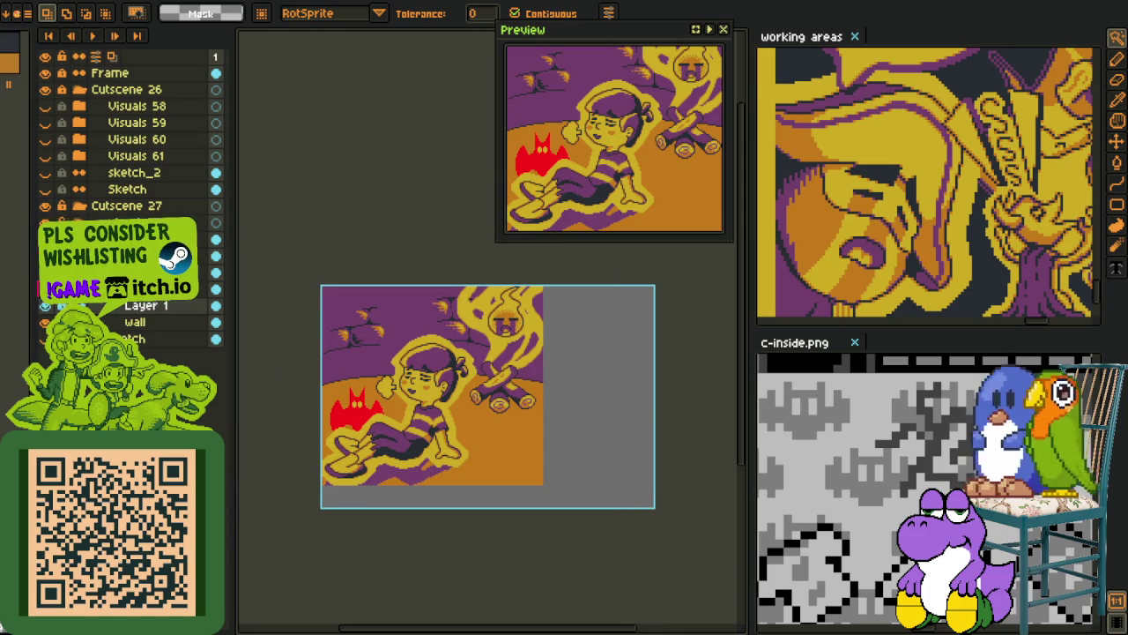
Hide the boy, campfire logs and smoke, flame face and red bat layers.
{"action": "left_click", "coordinate": [45, 305]}
{"action": "left_click", "coordinate": [45, 322]}
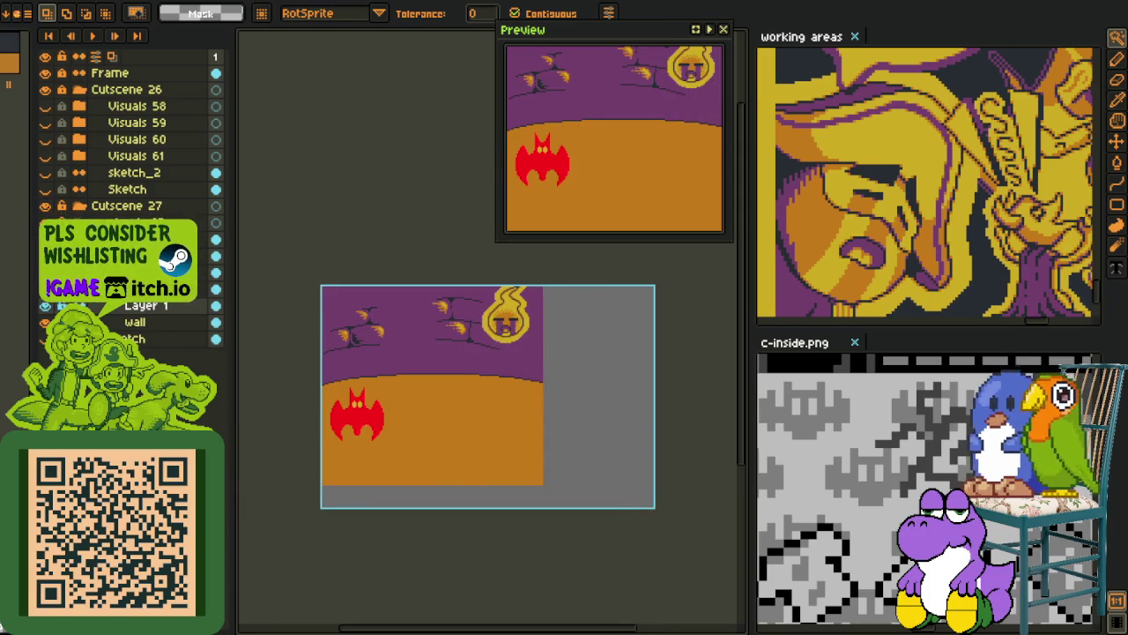
{"action": "left_click", "coordinate": [45, 289]}
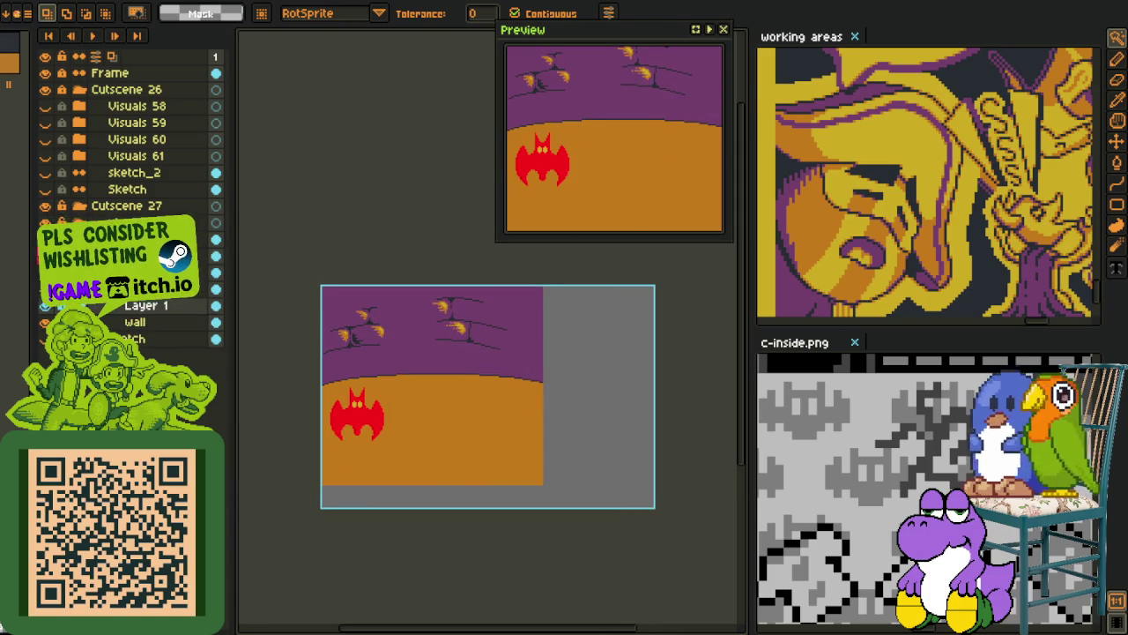
{"action": "left_click", "coordinate": [45, 305]}
Export the visible purple-and-orange scene as a sprite sheet.
{"action": "key", "text": "alt+f"}
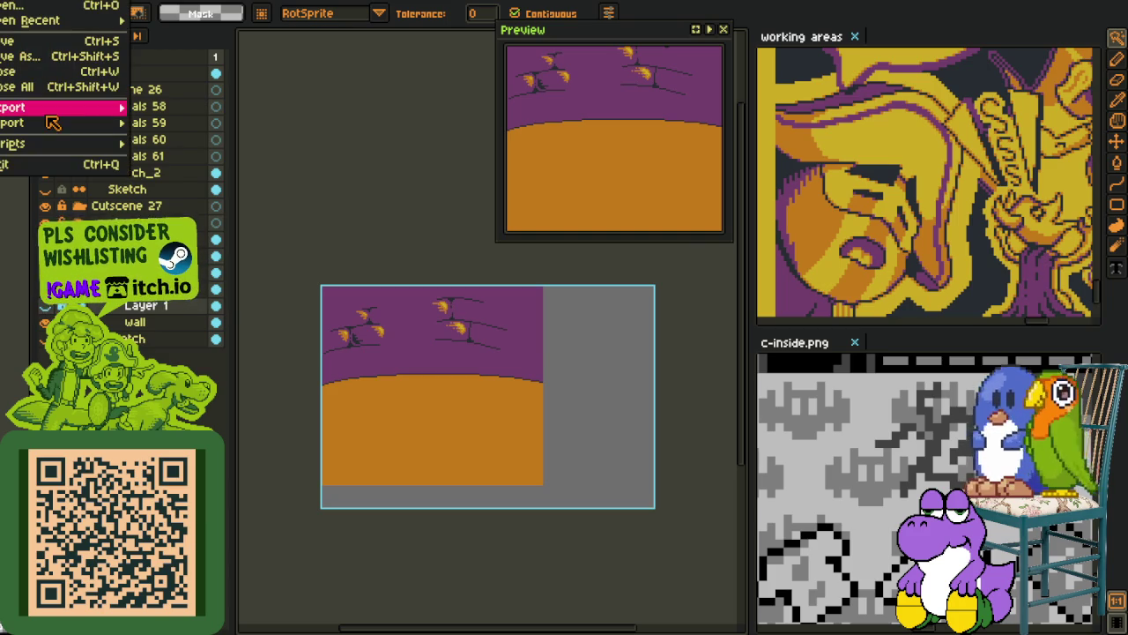
{"action": "key", "text": "Return"}
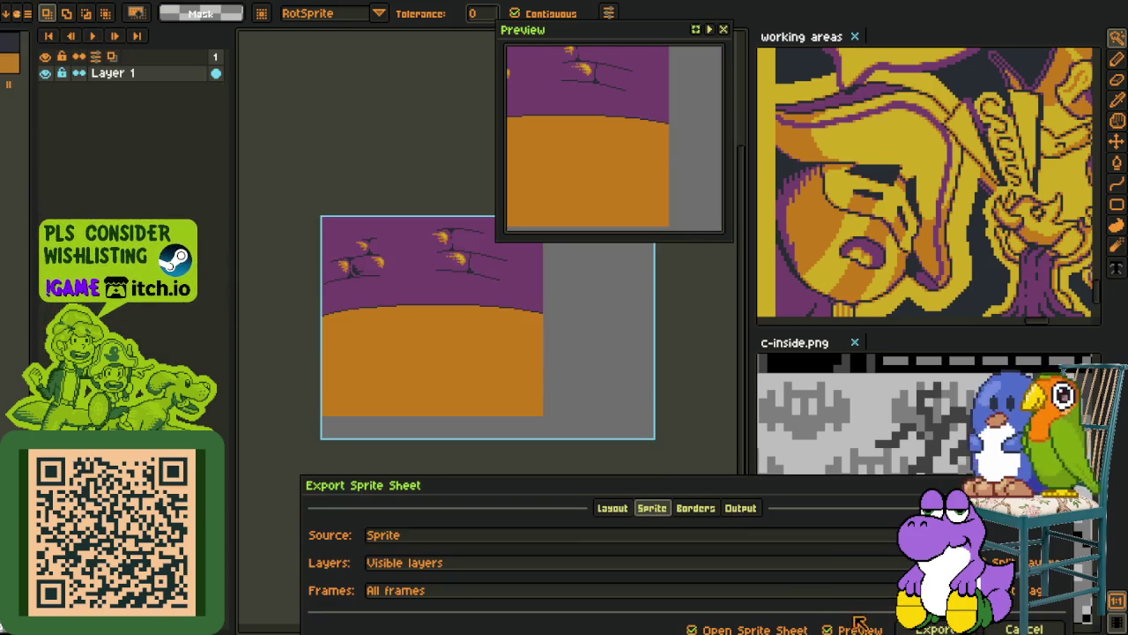
{"action": "left_click", "coordinate": [936, 629]}
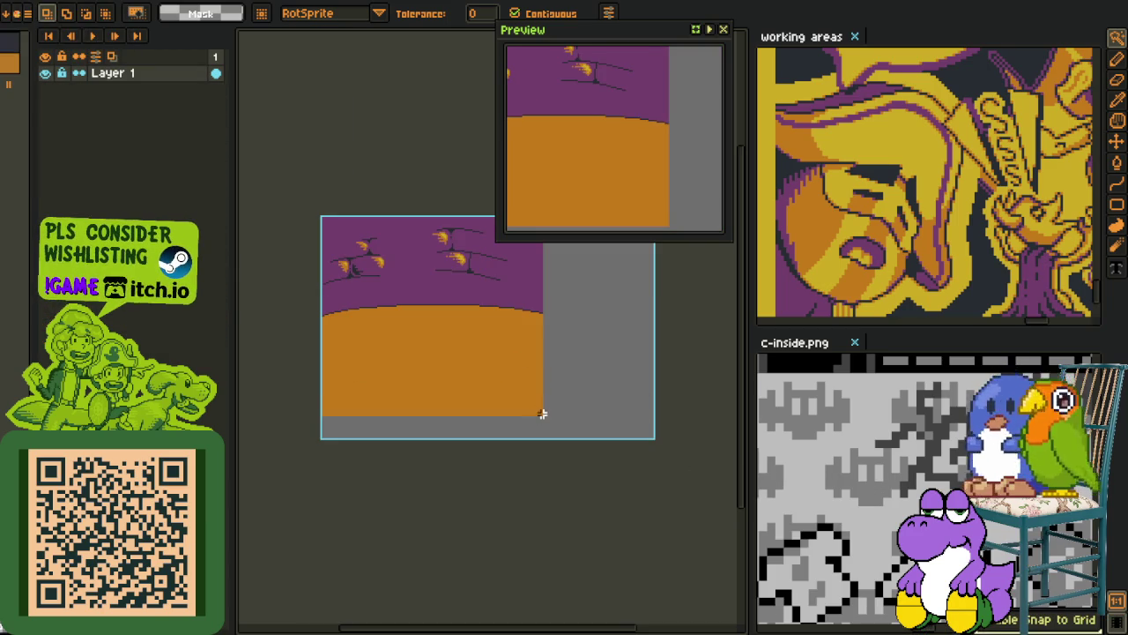
Test clearing areas of the sprite sheet, restore them, and close it without saving.
{"action": "key", "text": "ctrl+z"}
{"action": "key", "text": "ctrl+y"}
{"action": "key", "text": "ctrl+z"}
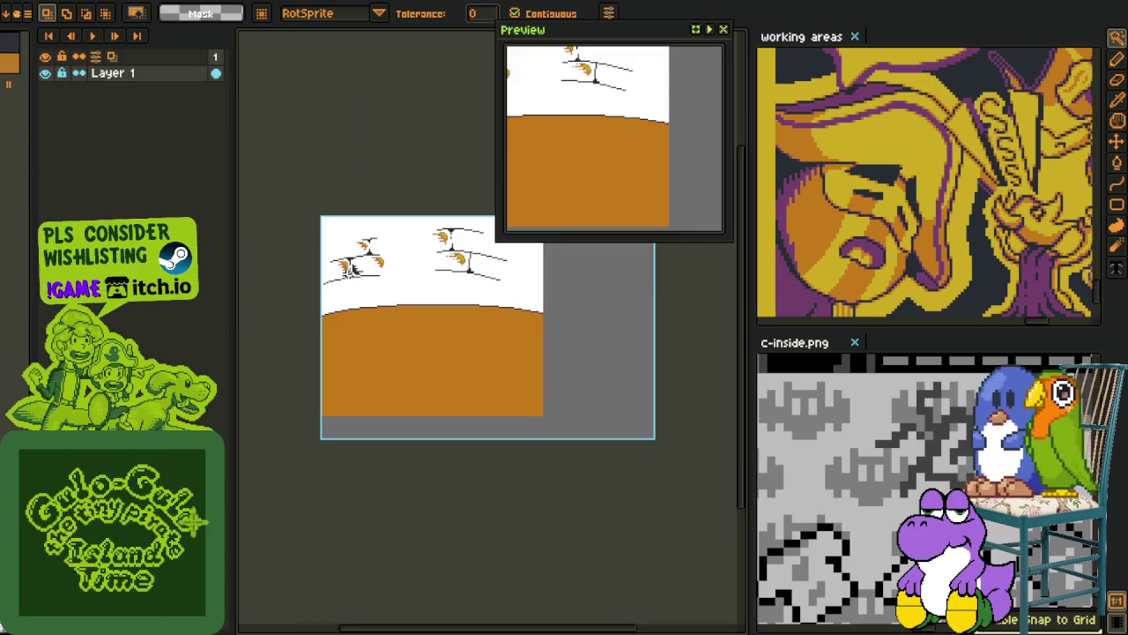
{"action": "key", "text": "ctrl+y"}
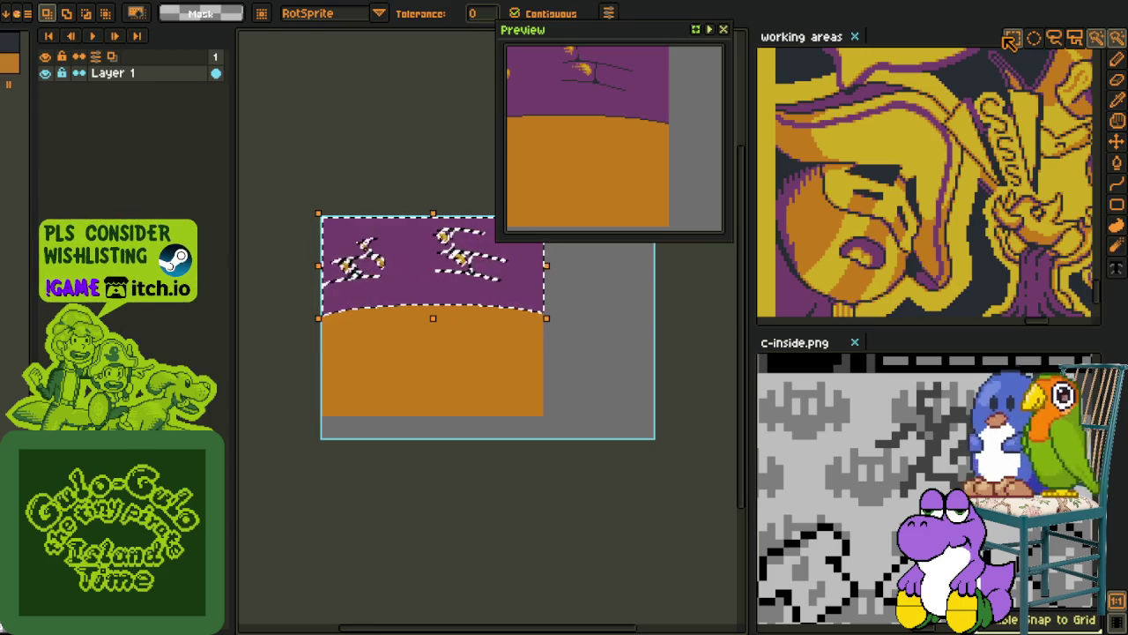
{"action": "key", "text": "ctrl+z"}
{"action": "key", "text": "ctrl+z"}
{"action": "key", "text": "ctrl+y"}
{"action": "key", "text": "ctrl+y"}
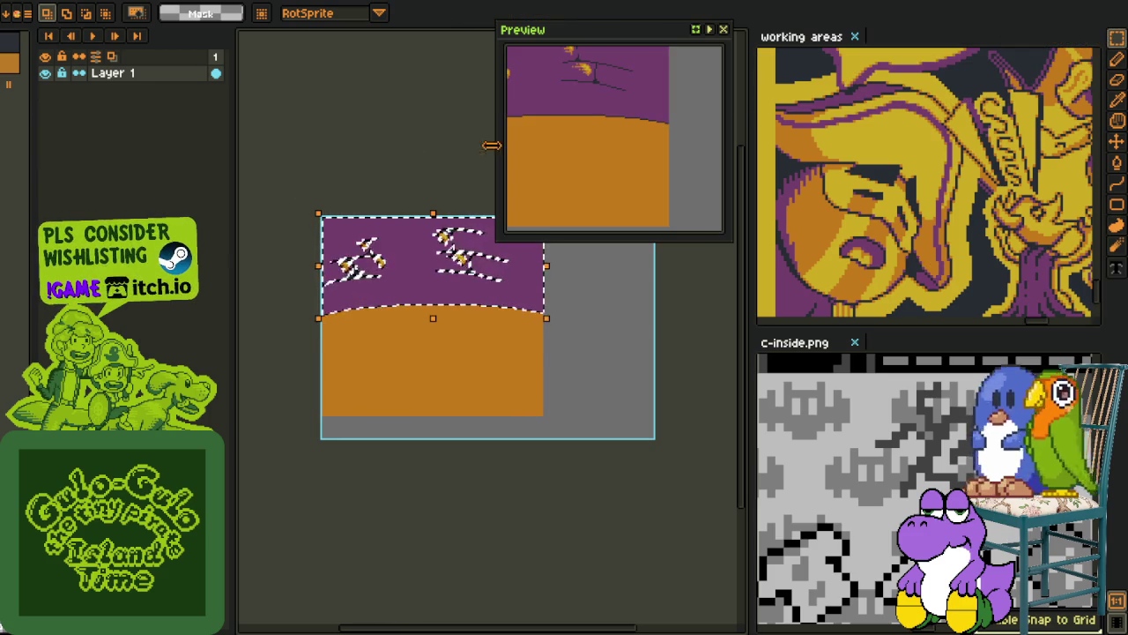
{"action": "left_click_drag", "start_coordinate": [305, 186], "coordinate": [542, 436]}
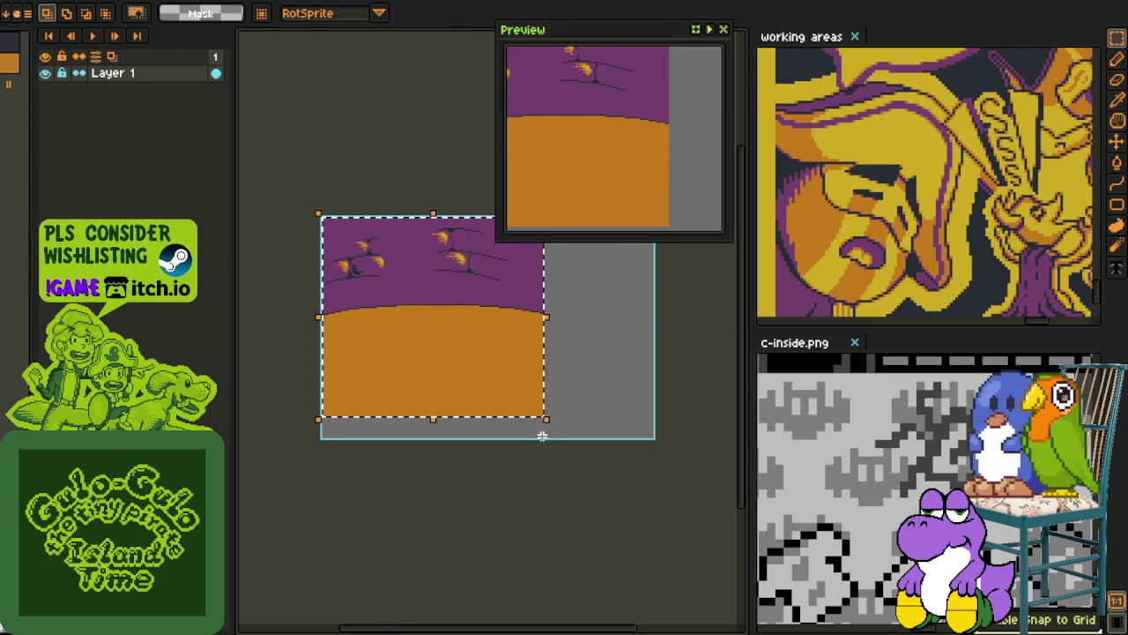
{"action": "key", "text": "Delete"}
{"action": "key", "text": "ctrl+z"}
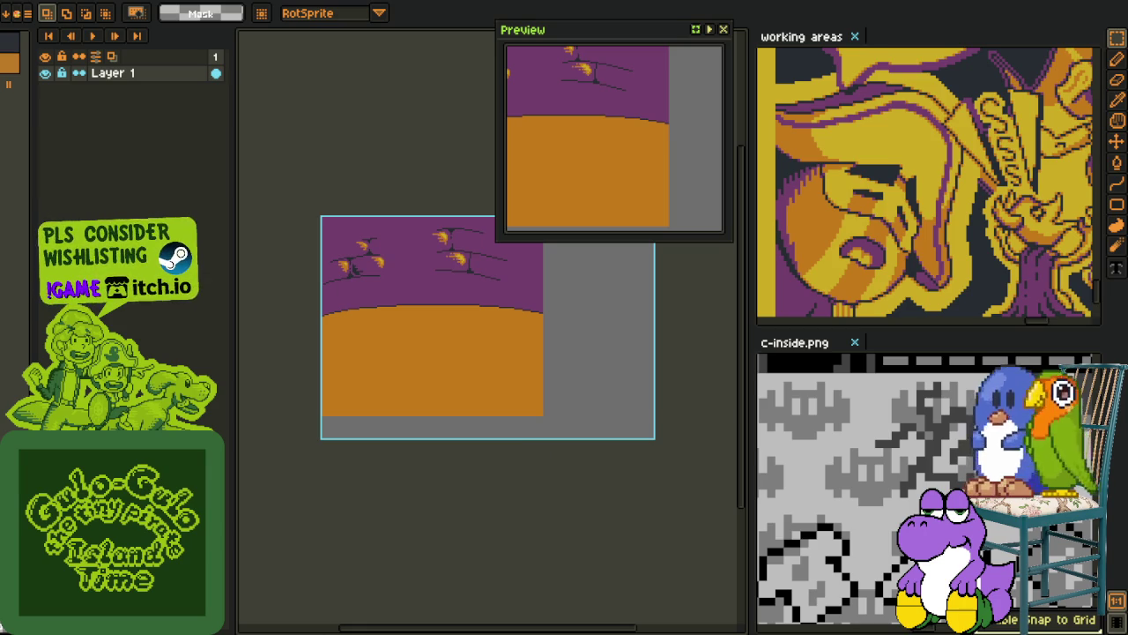
{"action": "key", "text": "ctrl+w"}
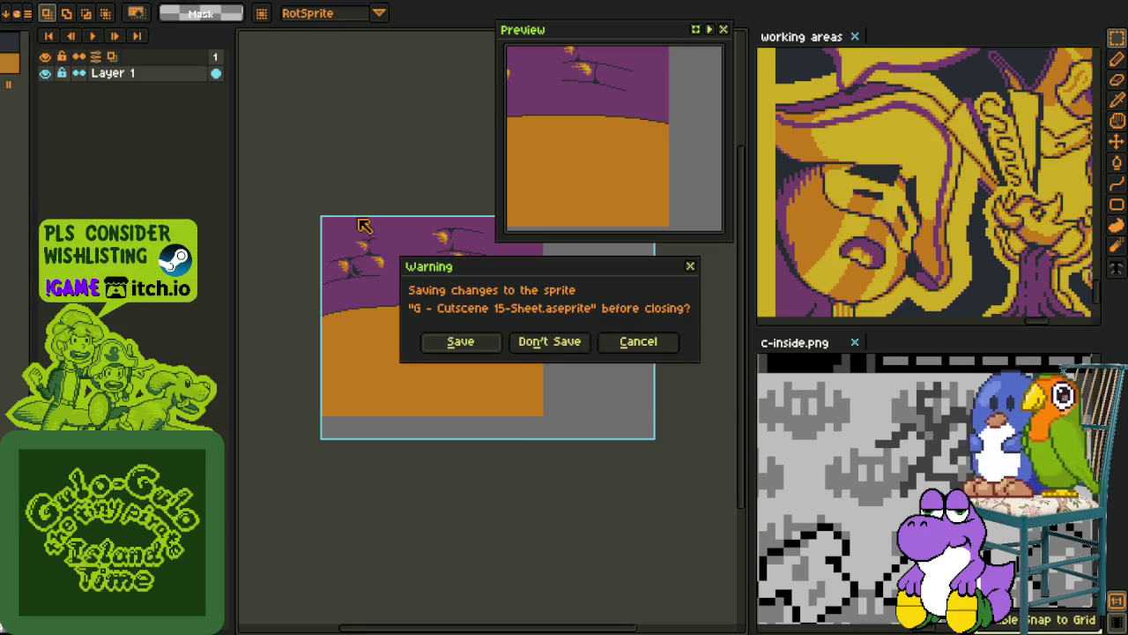
{"action": "left_click", "coordinate": [548, 341]}
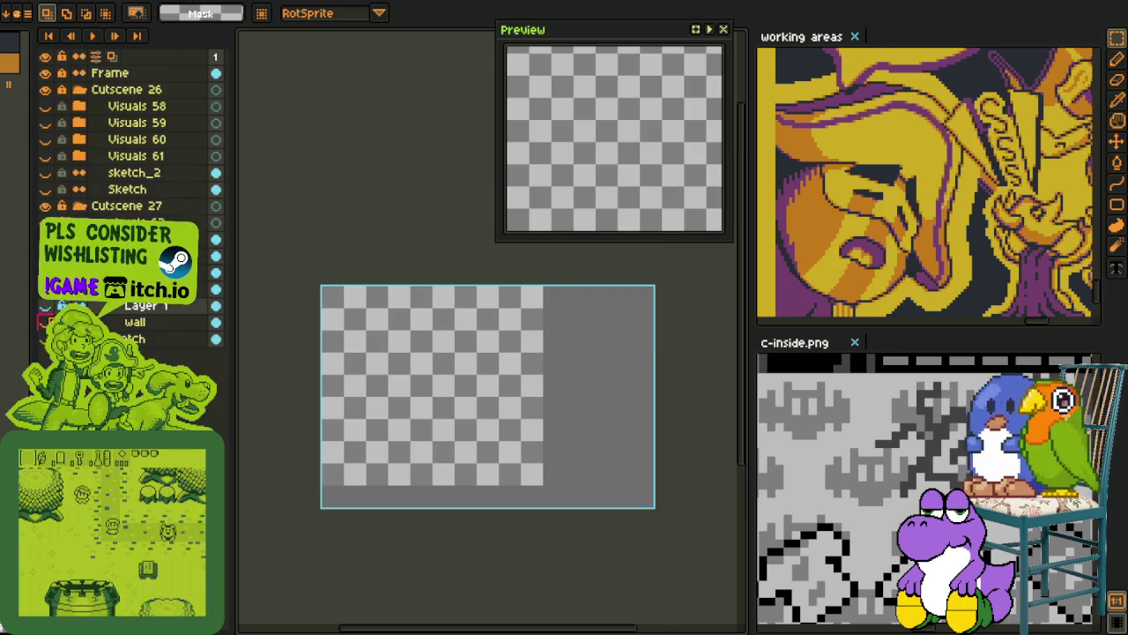
Copy the red bat sprite to the clipboard by cutting and undoing, then deselect.
{"action": "left_click_drag", "start_coordinate": [319, 376], "coordinate": [398, 461]}
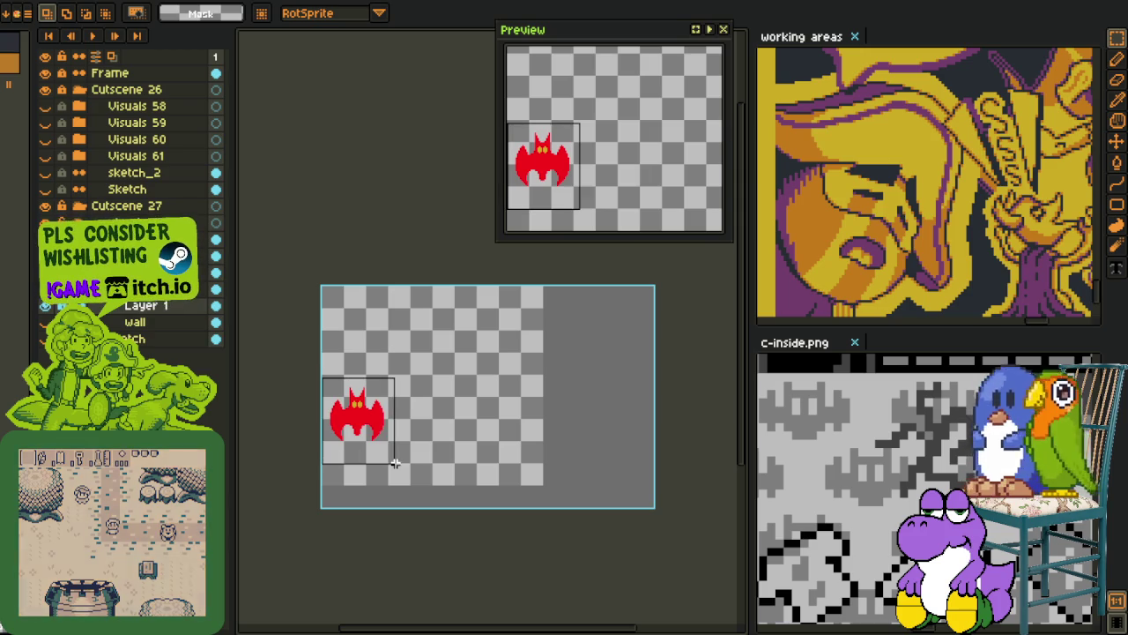
{"action": "key", "text": "ctrl+x"}
{"action": "key", "text": "ctrl+z"}
{"action": "key", "text": "ctrl+d"}
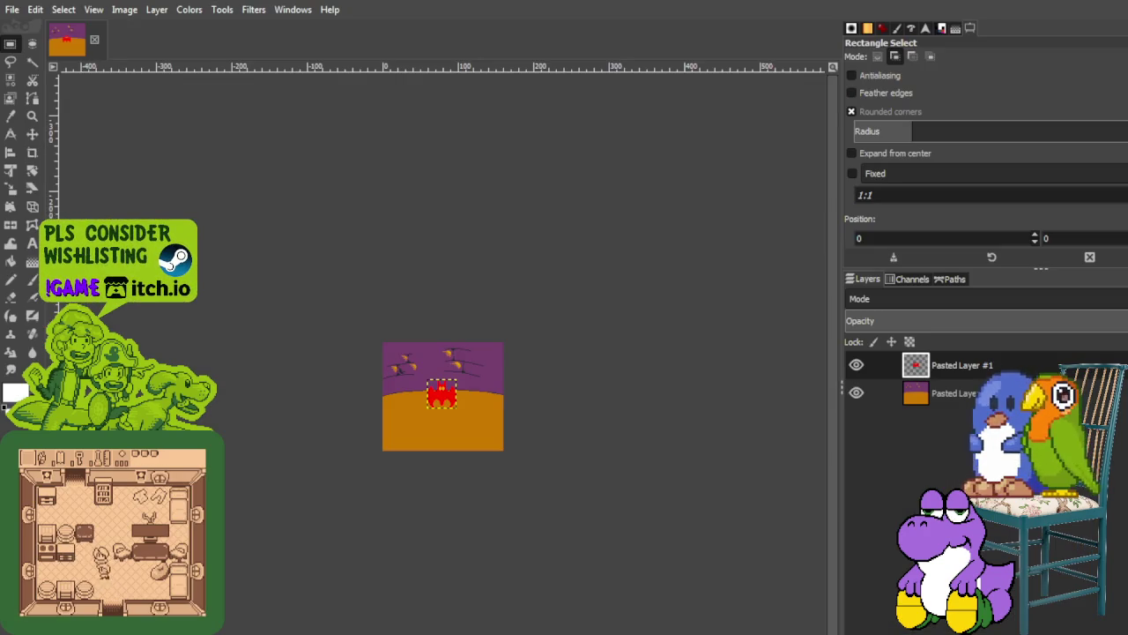
Paste another bat copy as a new layer and move a bat layer below the background.
{"action": "scroll", "coordinate": [443, 401], "scroll_direction": "up", "scroll_amount": 3, "text": "ctrl"}
{"action": "scroll", "coordinate": [414, 388], "scroll_direction": "up", "scroll_amount": 1, "text": "ctrl"}
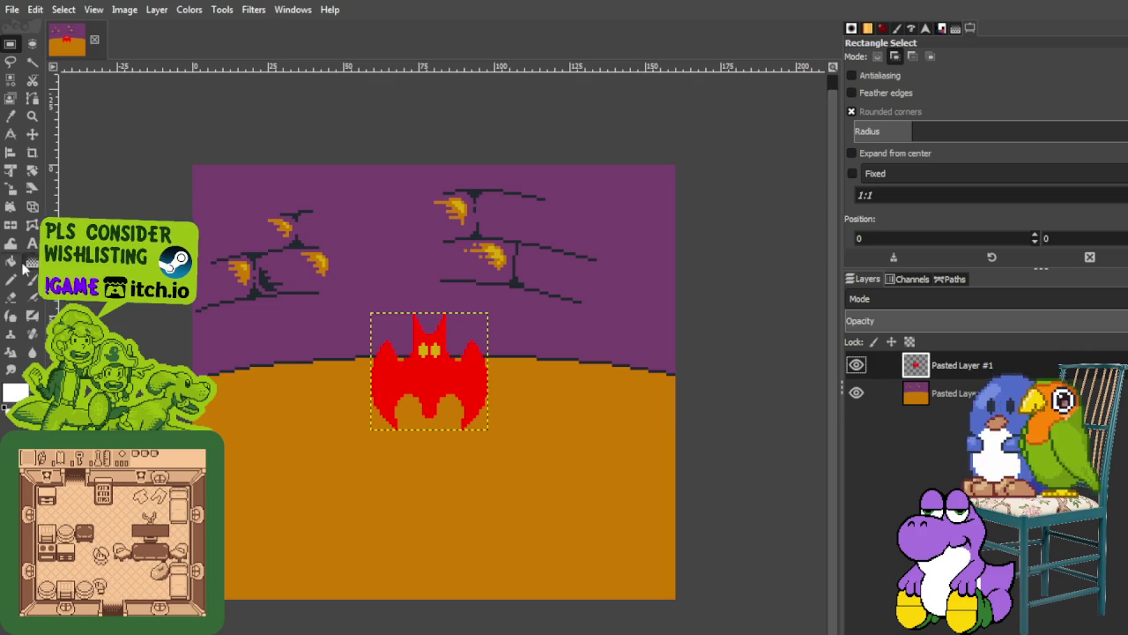
{"action": "key", "text": "t"}
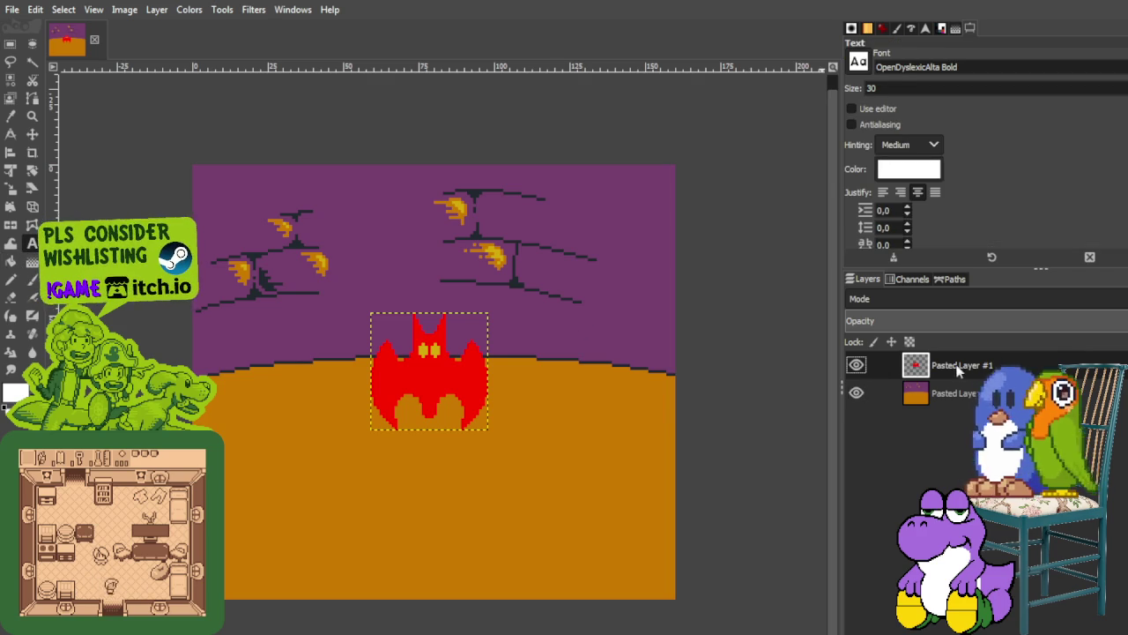
{"action": "key", "text": "ctrl+v"}
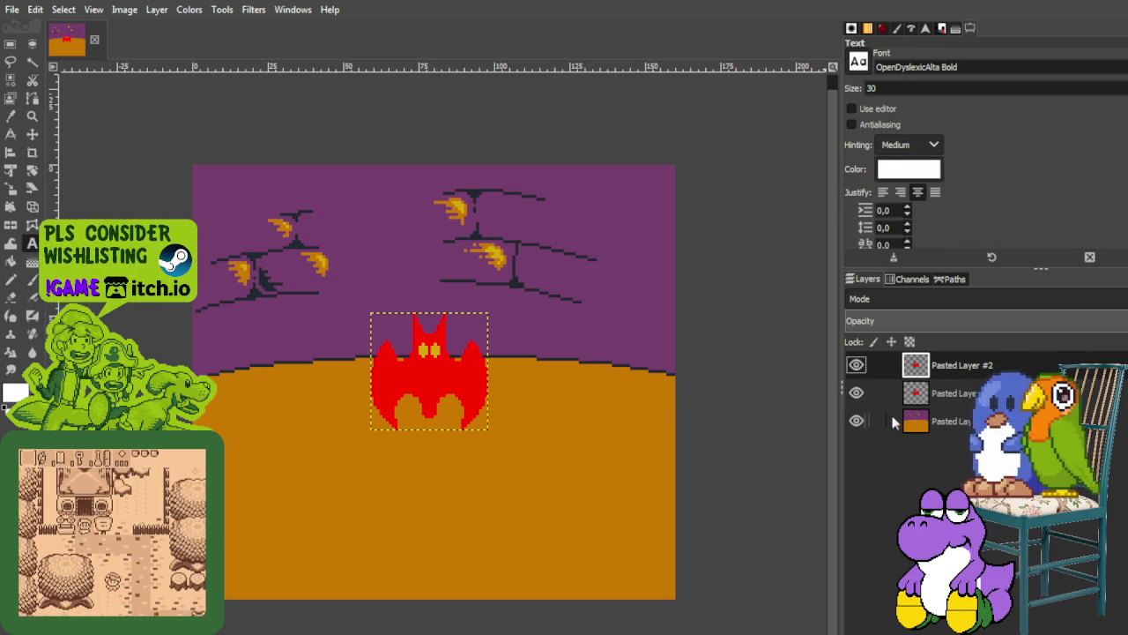
{"action": "left_click_drag", "start_coordinate": [903, 397], "coordinate": [867, 425]}
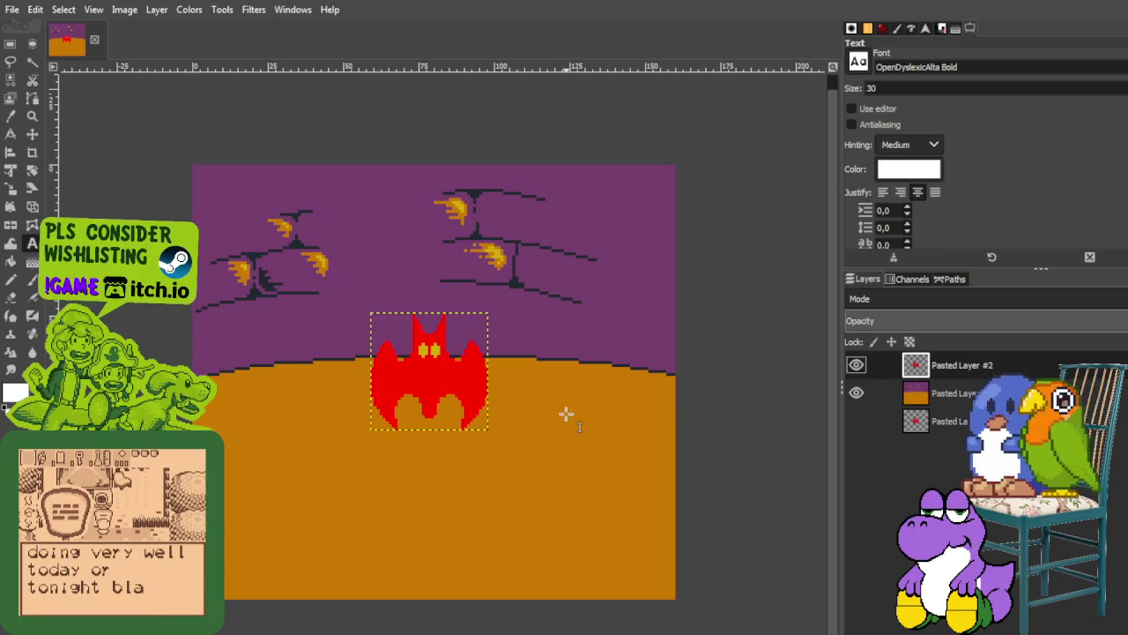
Move the bat to the lower left, paste one more bat layer, and reselect the lower-left bat's layer.
{"action": "left_click", "coordinate": [32, 134]}
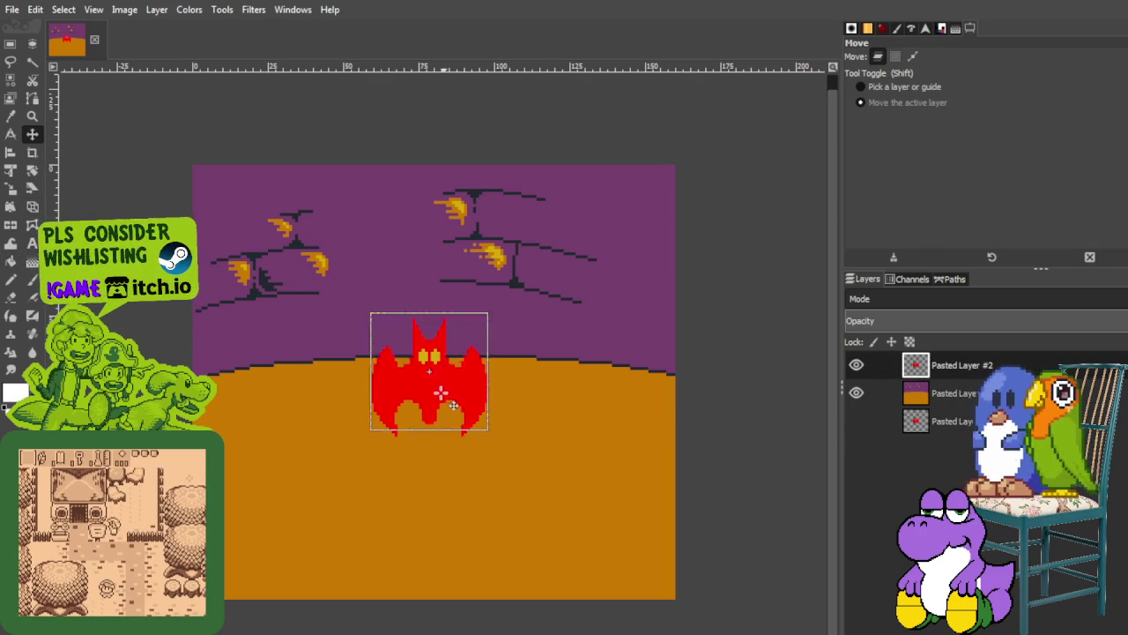
{"action": "left_click_drag", "start_coordinate": [441, 395], "coordinate": [299, 502]}
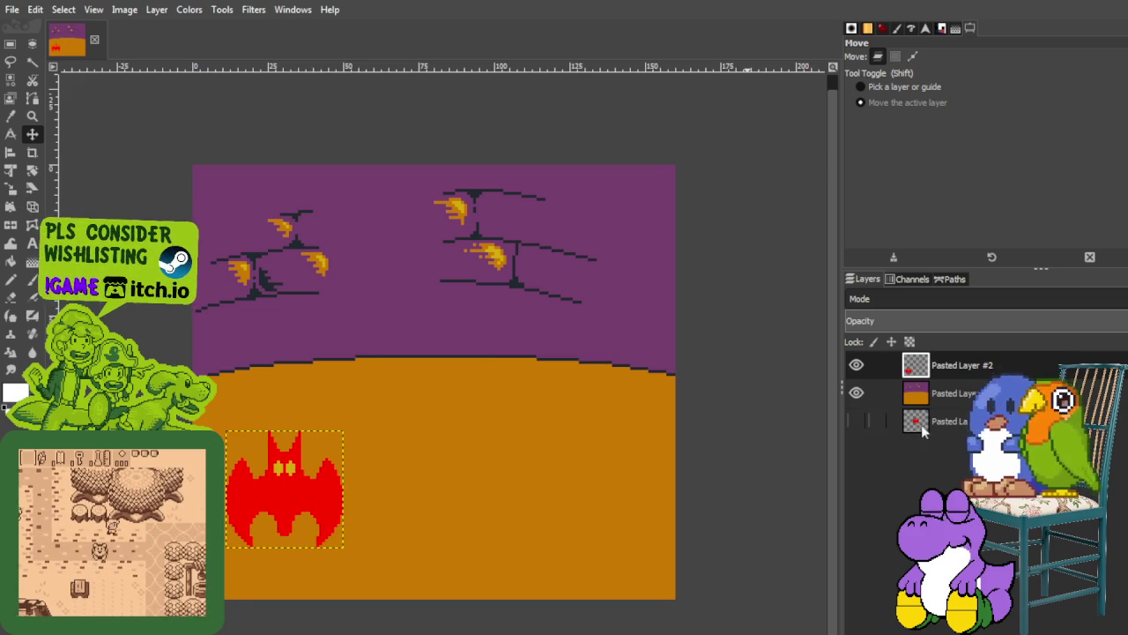
{"action": "key", "text": "ctrl+shift+v"}
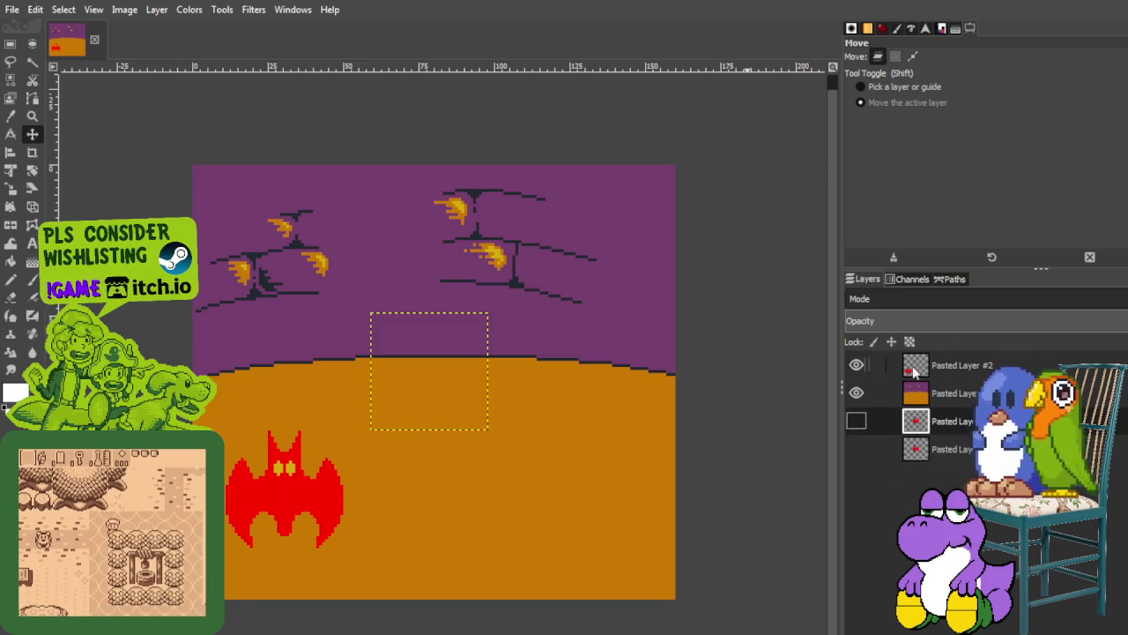
{"action": "left_click", "coordinate": [914, 368]}
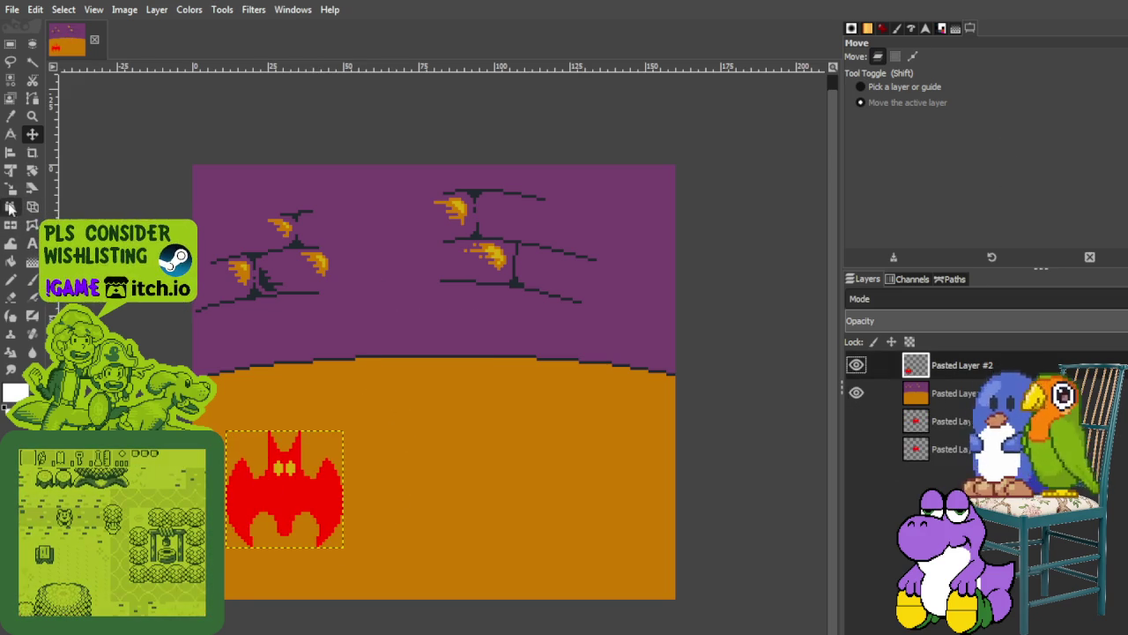
{"action": "key", "text": "shift+l"}
Pin the lower-left bat's corners, drag them to skew its perspective, and apply the warp.
{"action": "left_click", "coordinate": [227, 430]}
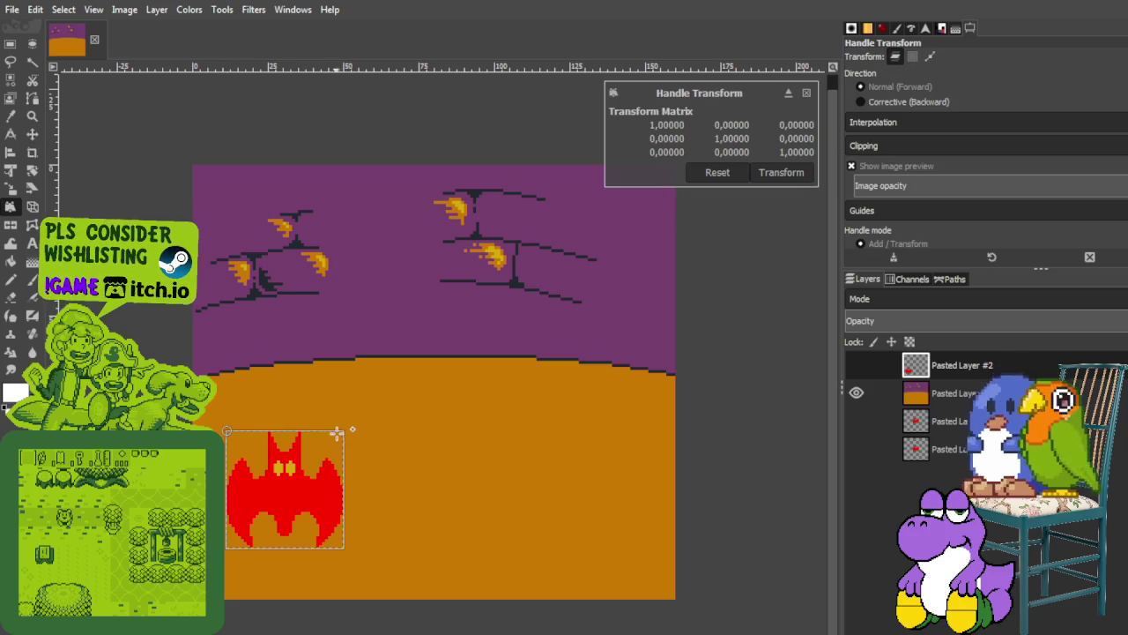
{"action": "left_click", "coordinate": [344, 547]}
{"action": "left_click_drag", "start_coordinate": [226, 430], "coordinate": [257, 429]}
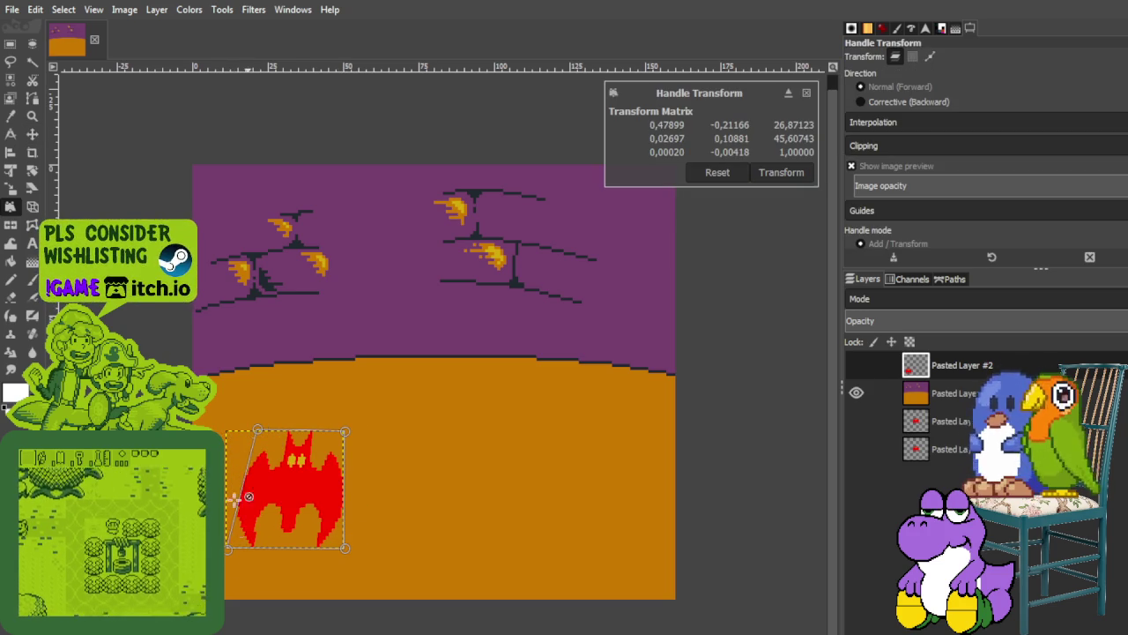
{"action": "left_click_drag", "start_coordinate": [343, 547], "coordinate": [338, 573]}
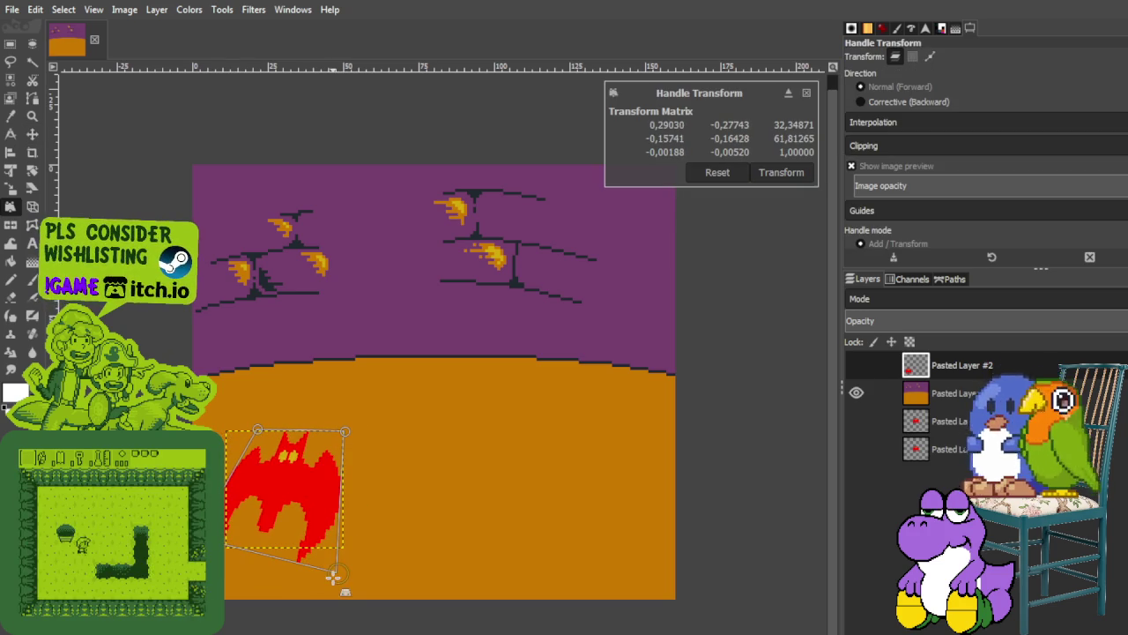
{"action": "left_click_drag", "start_coordinate": [353, 432], "coordinate": [350, 435]}
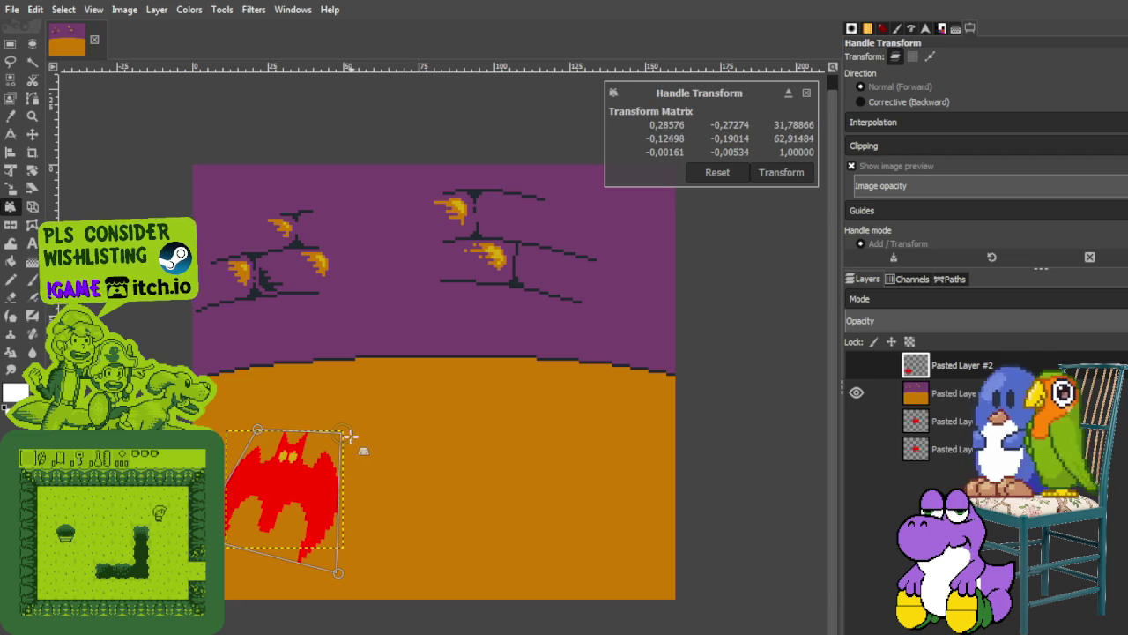
{"action": "left_click_drag", "start_coordinate": [255, 430], "coordinate": [252, 429]}
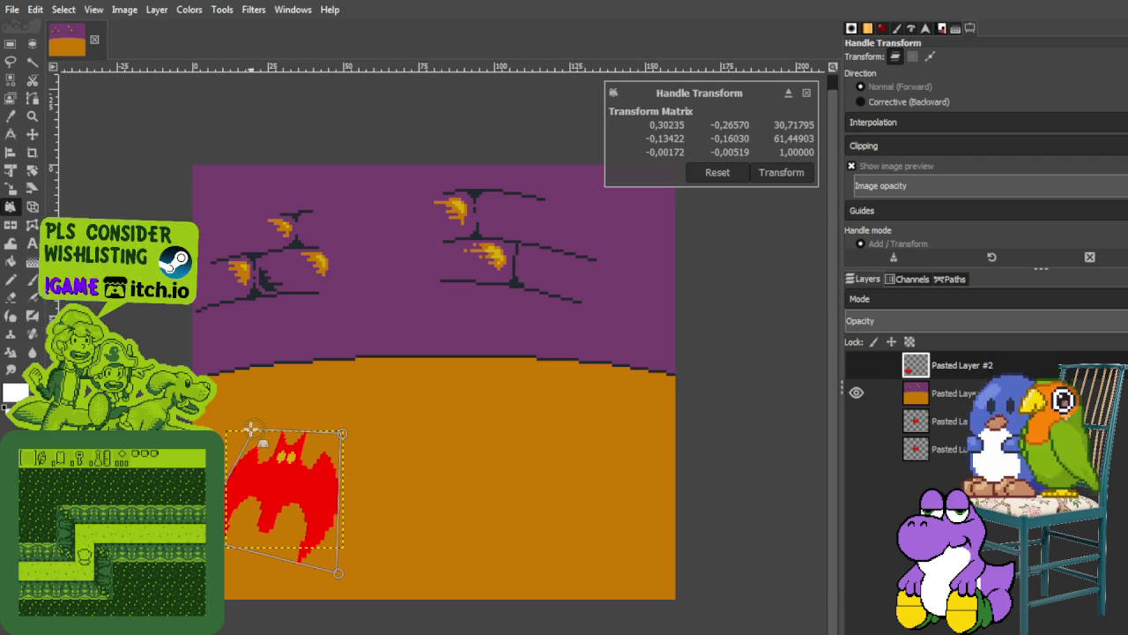
{"action": "left_click_drag", "start_coordinate": [252, 429], "coordinate": [258, 442]}
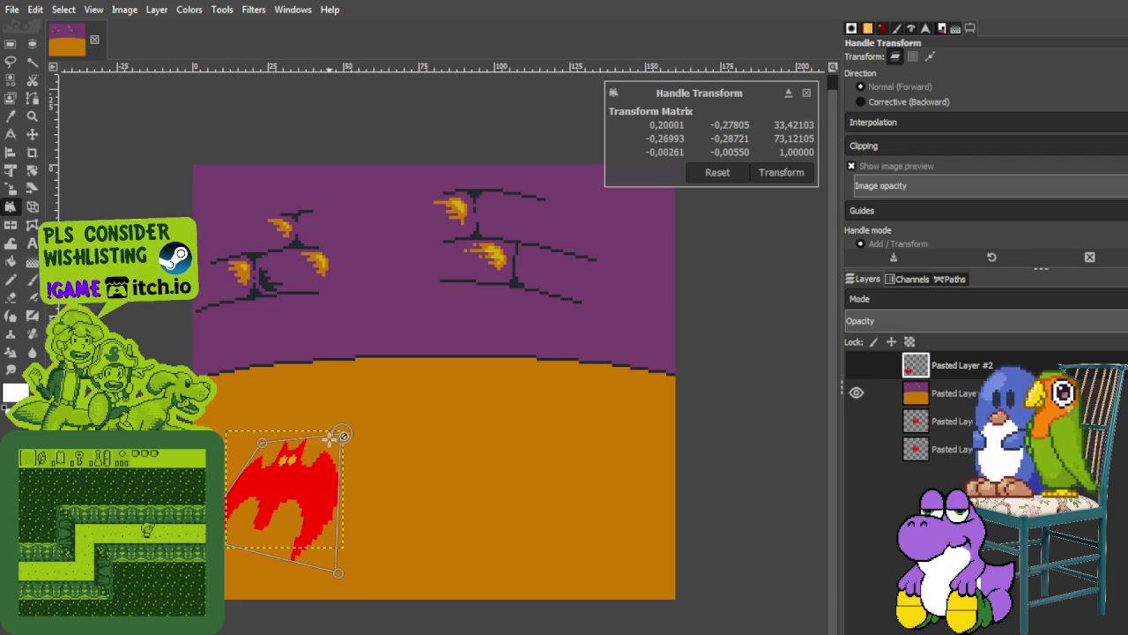
{"action": "left_click_drag", "start_coordinate": [329, 437], "coordinate": [332, 438]}
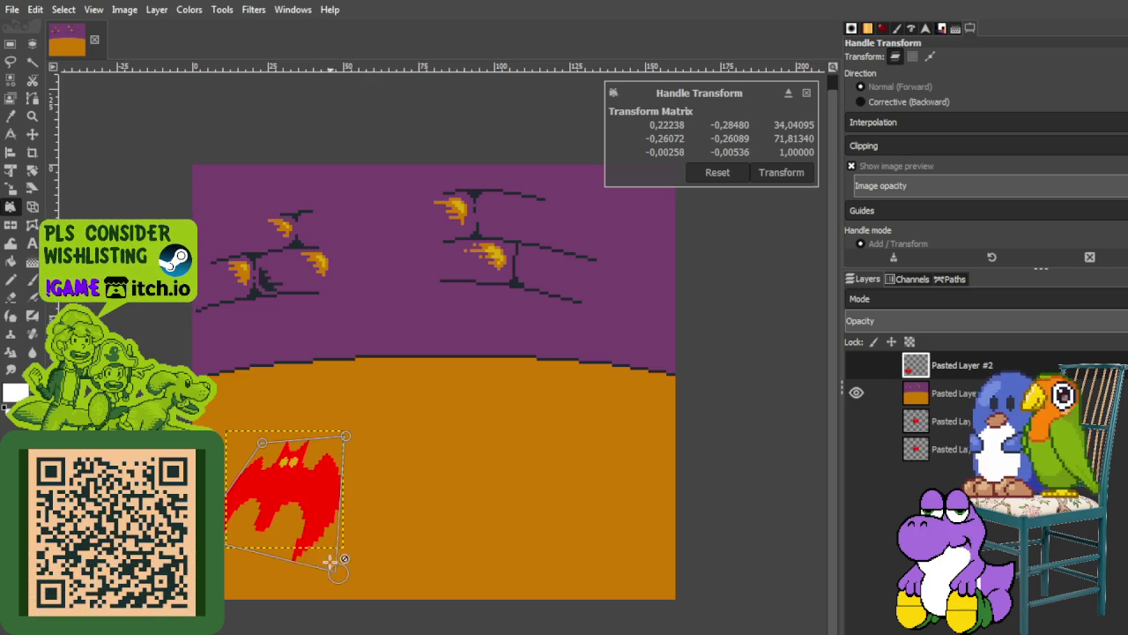
{"action": "left_click_drag", "start_coordinate": [335, 564], "coordinate": [349, 575]}
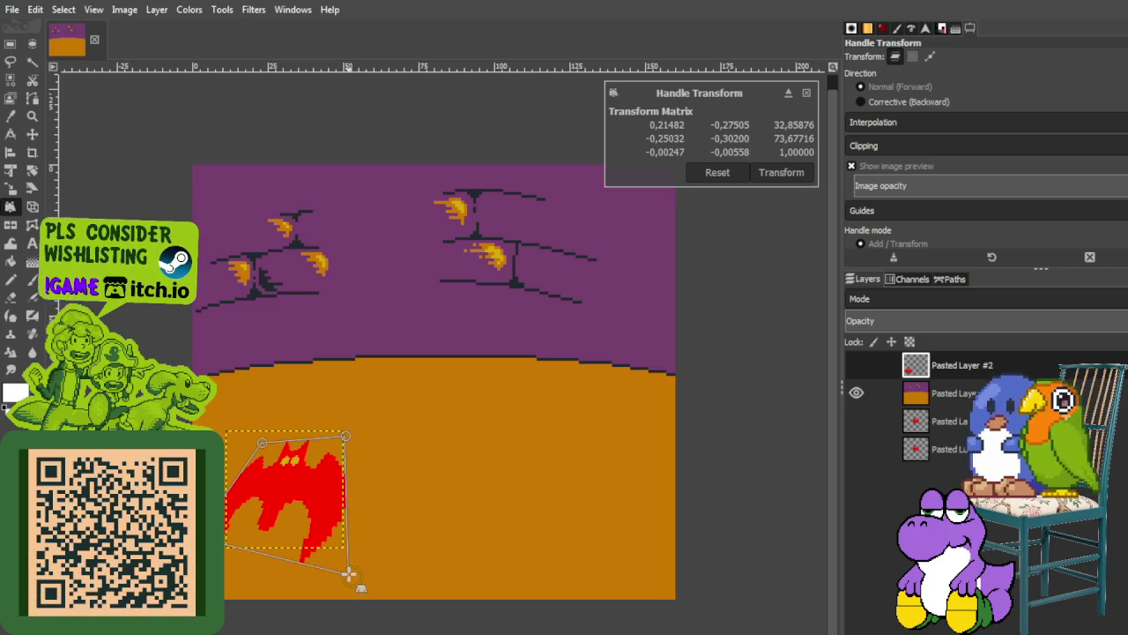
{"action": "left_click", "coordinate": [781, 173]}
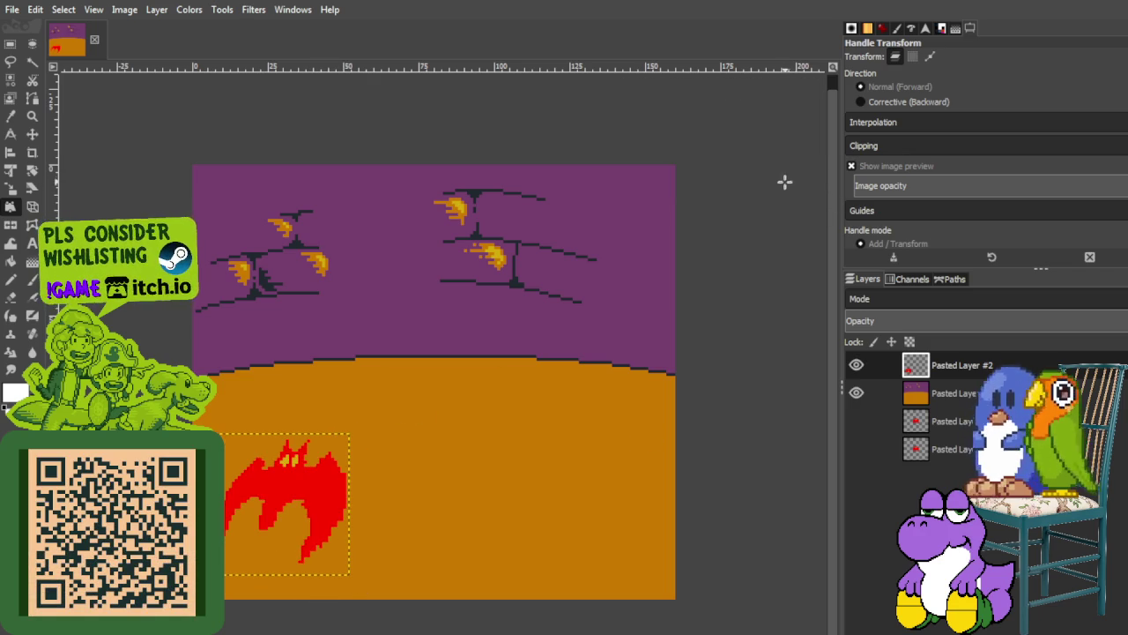
{"action": "left_click", "coordinate": [951, 420]}
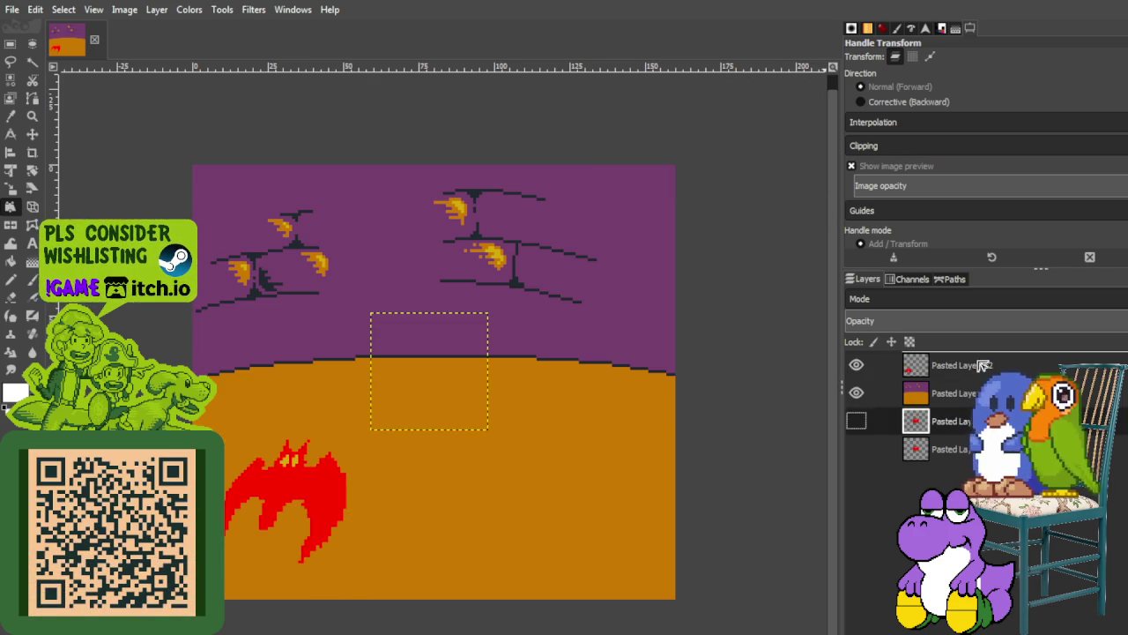
Bring the spare bat layer to the top and drag its four corners to tilt the centre bat.
{"action": "left_click_drag", "start_coordinate": [983, 366], "coordinate": [981, 365]}
{"action": "left_click", "coordinate": [856, 364]}
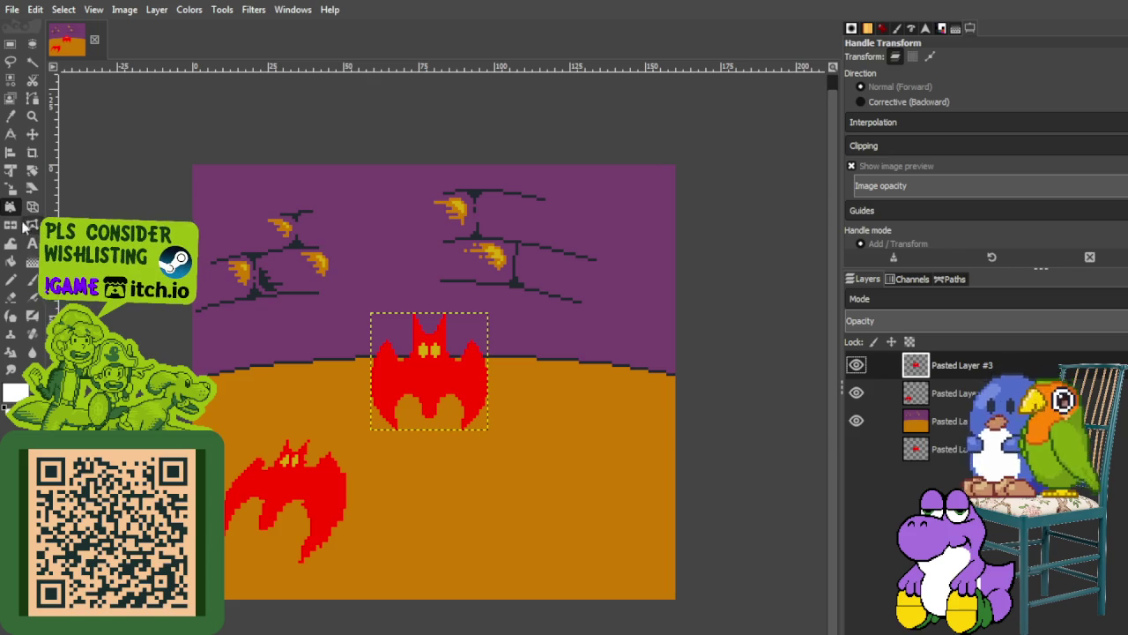
{"action": "left_click", "coordinate": [371, 312]}
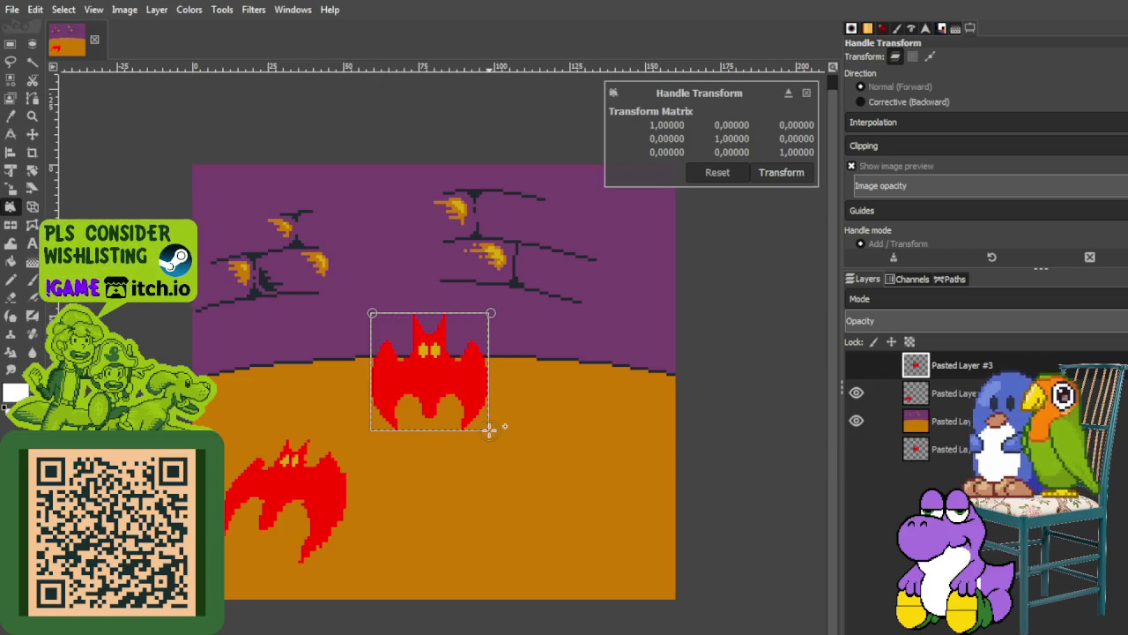
{"action": "left_click_drag", "start_coordinate": [372, 432], "coordinate": [328, 452]}
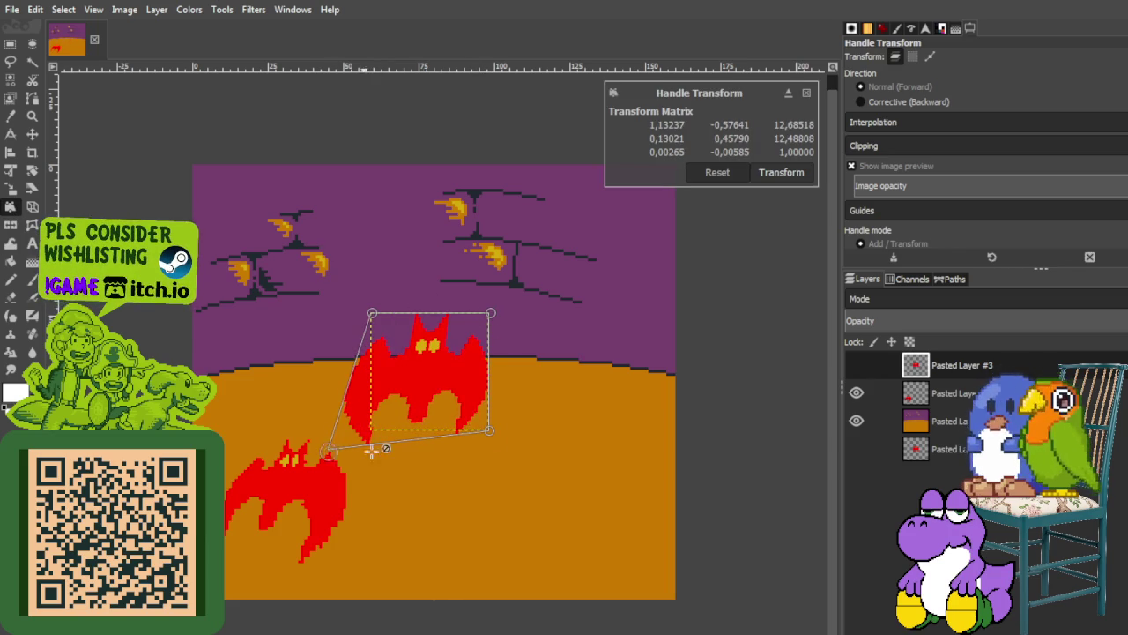
{"action": "left_click_drag", "start_coordinate": [490, 429], "coordinate": [499, 491]}
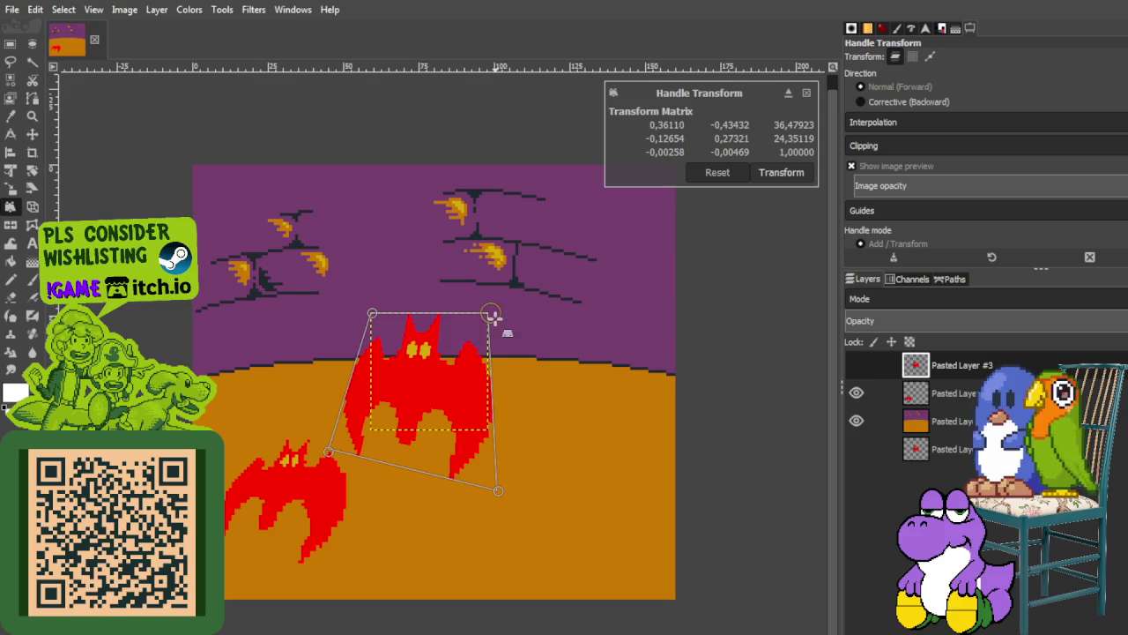
{"action": "left_click_drag", "start_coordinate": [491, 315], "coordinate": [476, 386]}
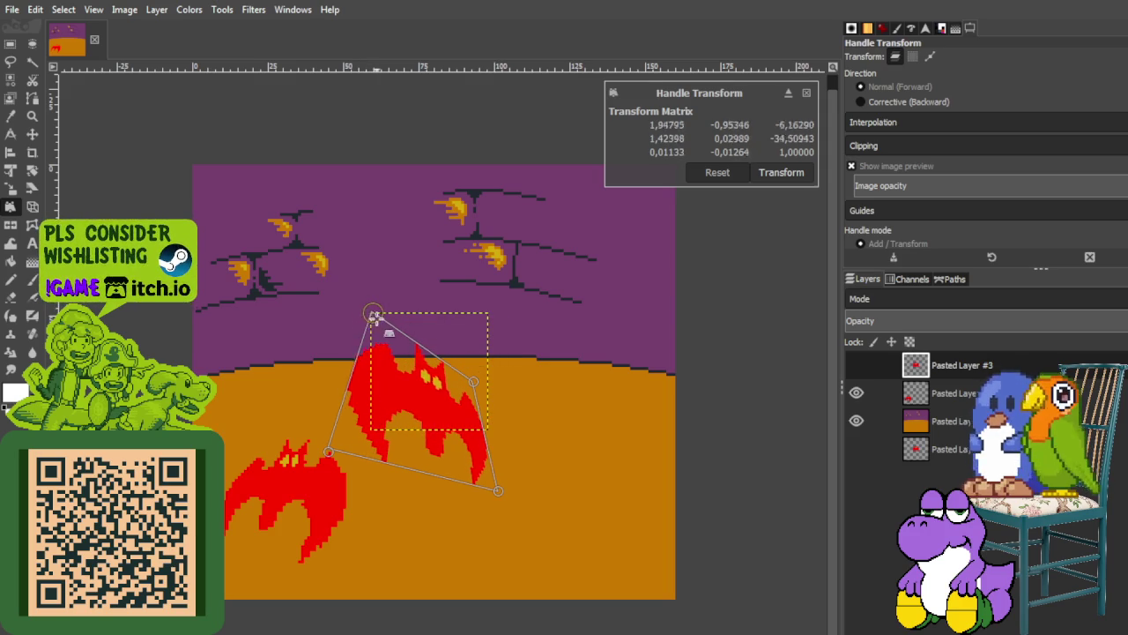
{"action": "left_click_drag", "start_coordinate": [355, 323], "coordinate": [396, 369]}
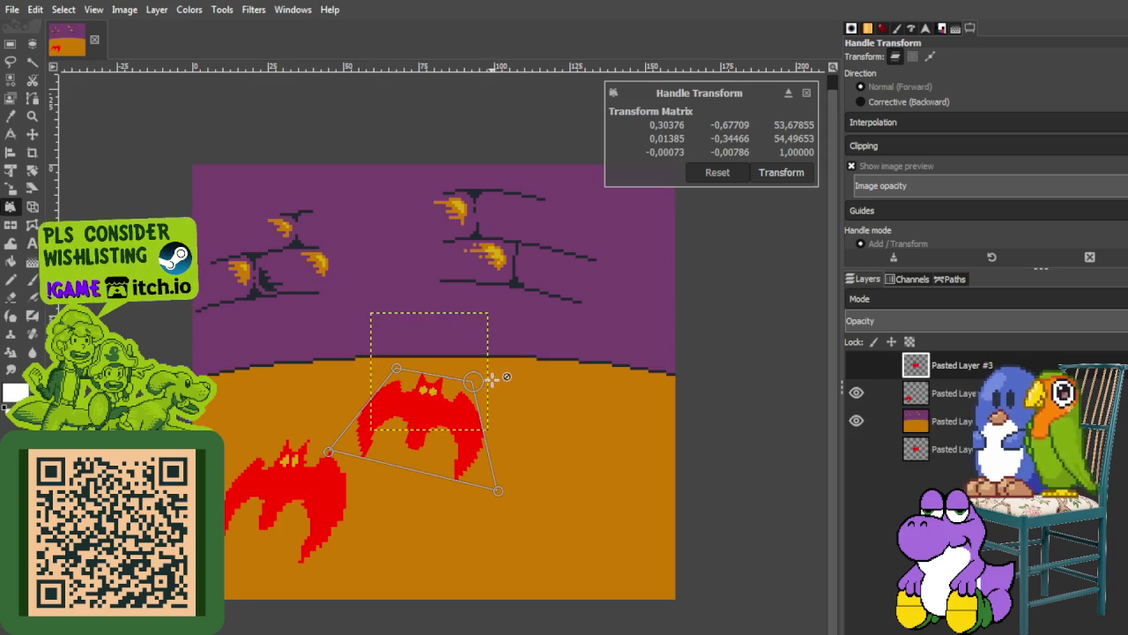
Fine-tune the centre bat's corner handles and apply the perspective warp.
{"action": "left_click_drag", "start_coordinate": [473, 382], "coordinate": [485, 377]}
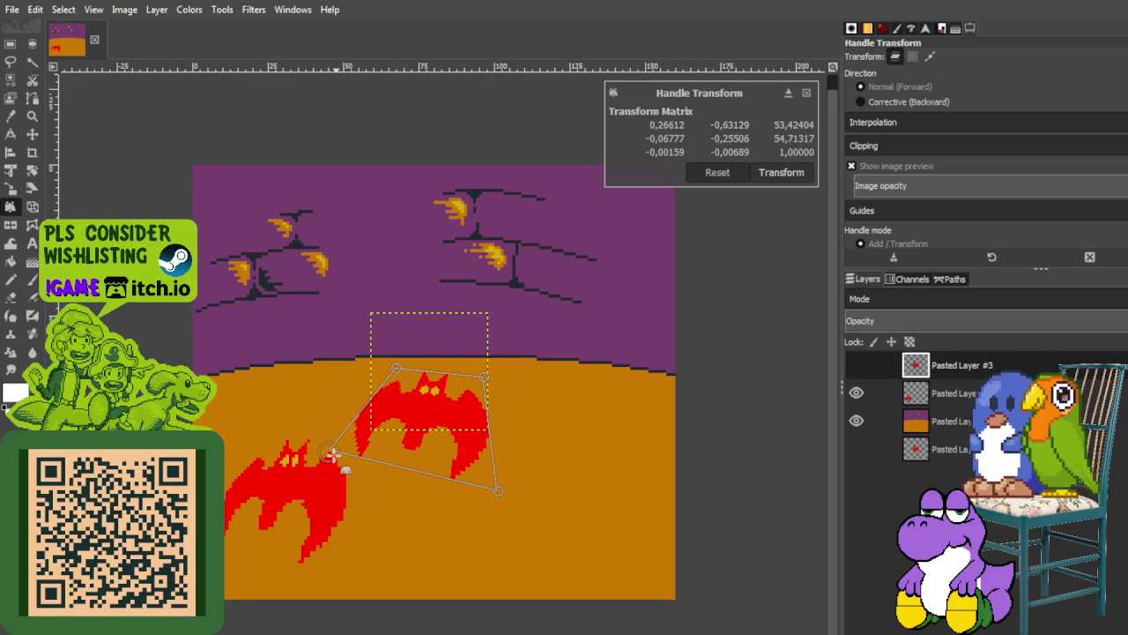
{"action": "left_click_drag", "start_coordinate": [333, 453], "coordinate": [344, 455]}
{"action": "left_click_drag", "start_coordinate": [506, 487], "coordinate": [499, 479]}
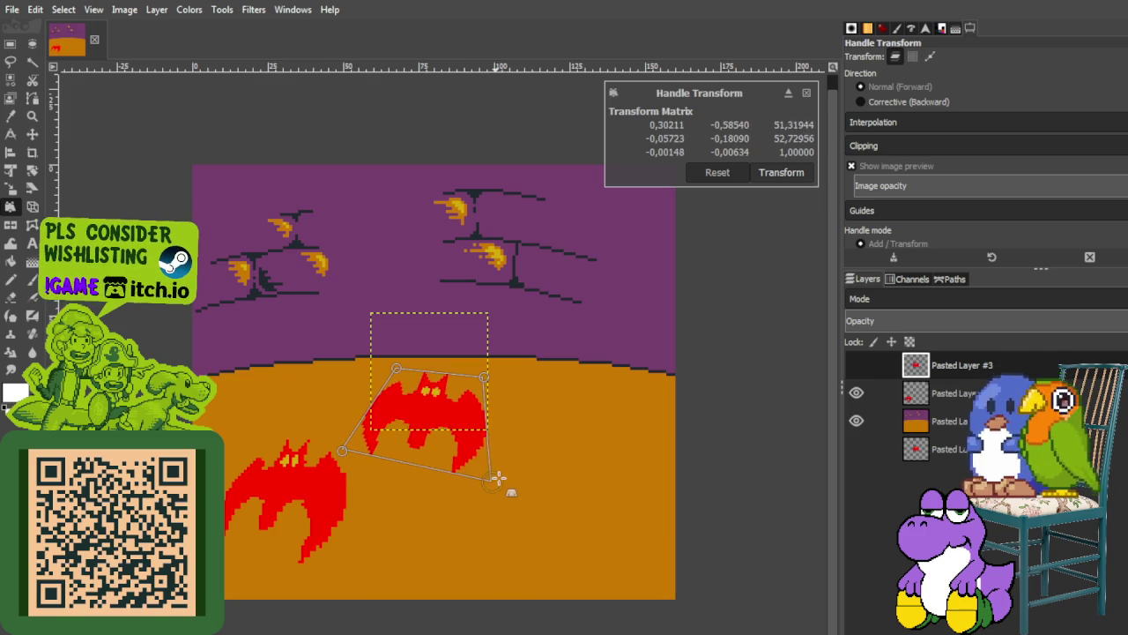
{"action": "left_click_drag", "start_coordinate": [491, 369], "coordinate": [498, 377]}
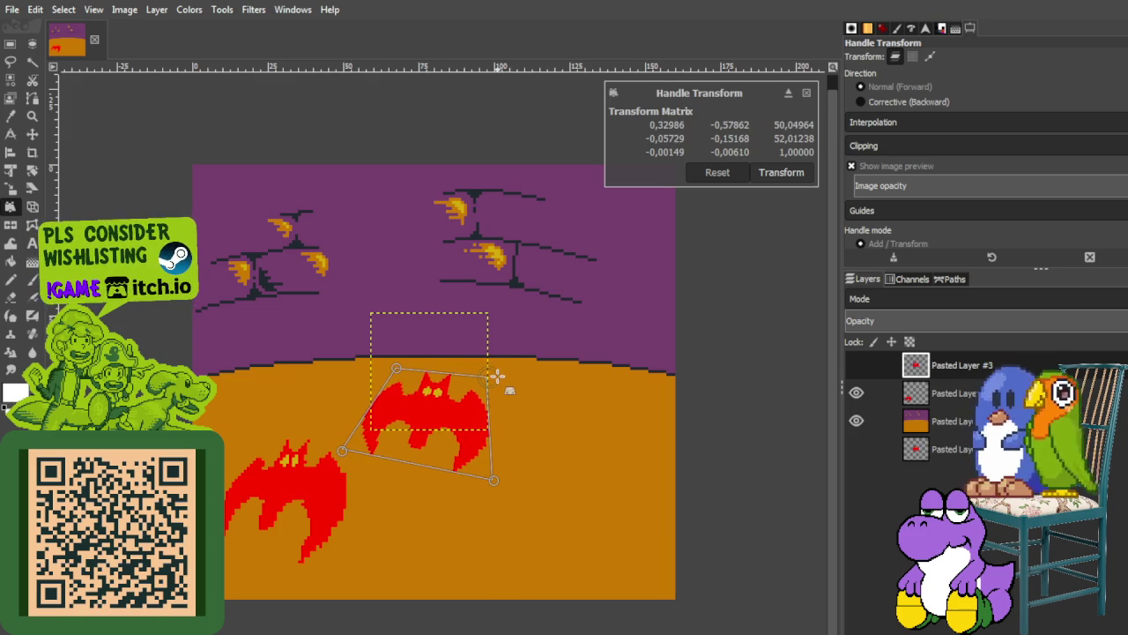
{"action": "left_click_drag", "start_coordinate": [390, 367], "coordinate": [395, 371]}
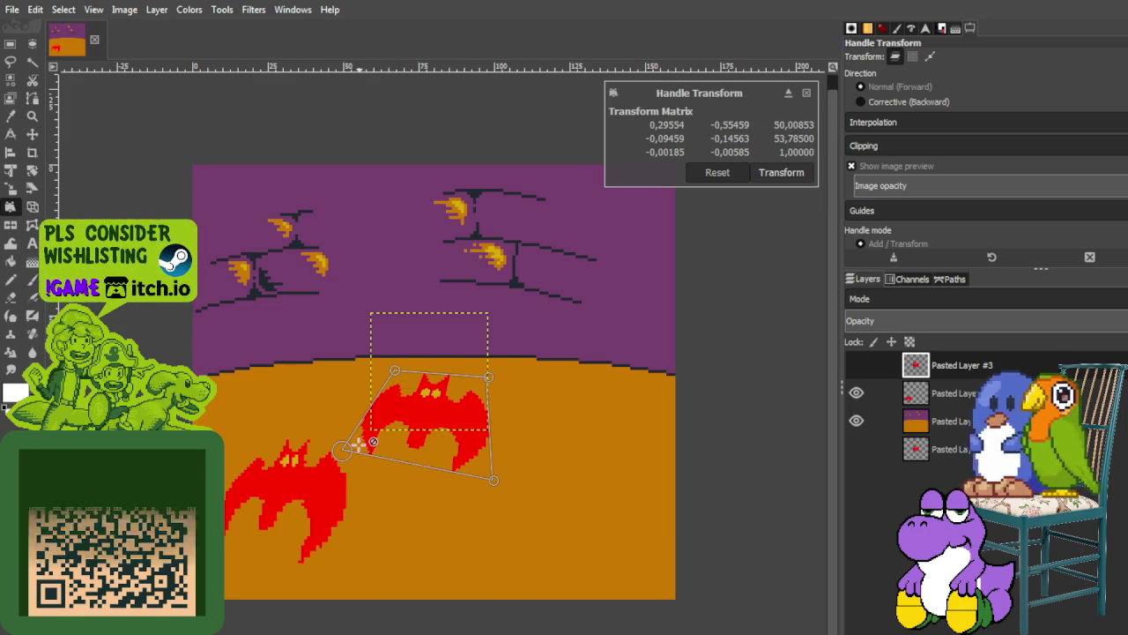
{"action": "left_click_drag", "start_coordinate": [349, 451], "coordinate": [345, 454]}
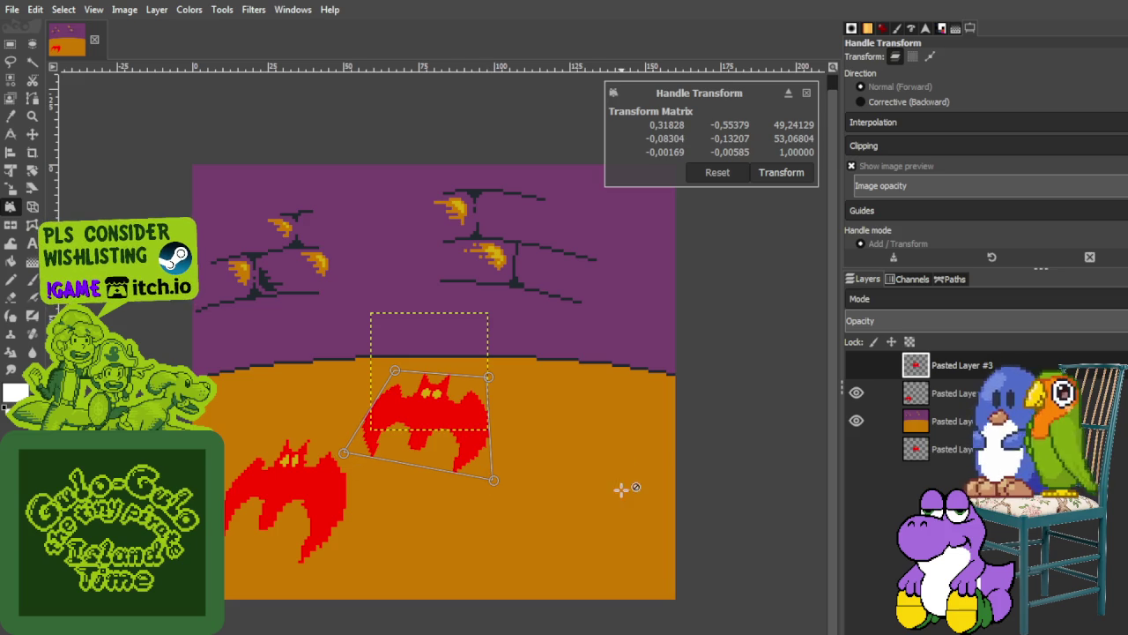
{"action": "left_click", "coordinate": [798, 180]}
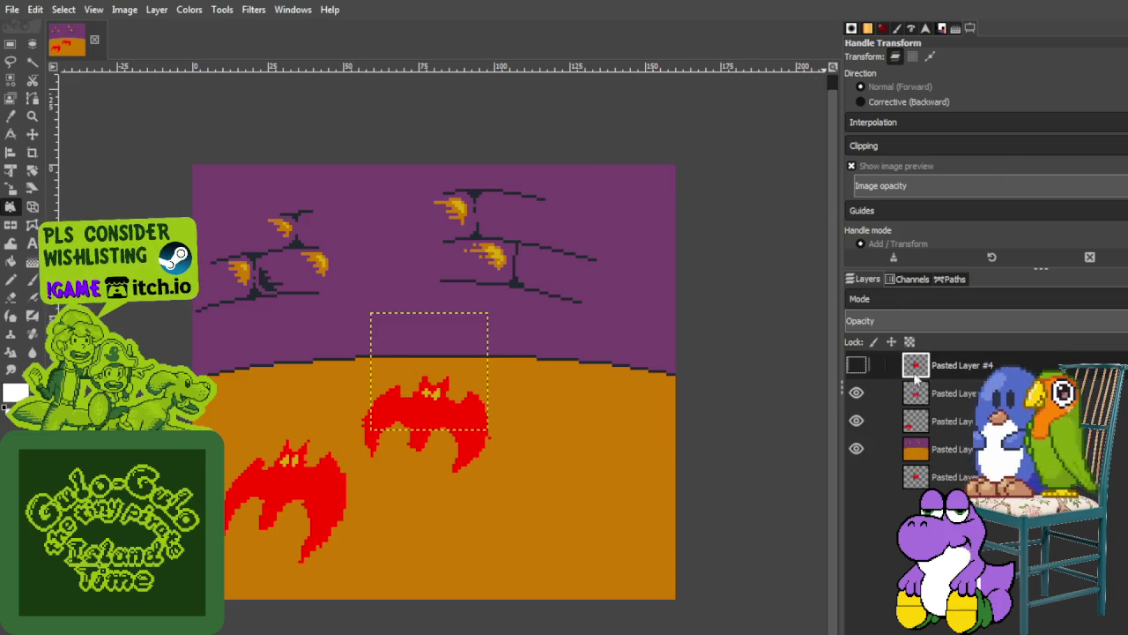
Show the hidden bat copy, anchor its corners, and drag it toward the lower right.
{"action": "left_click", "coordinate": [856, 365]}
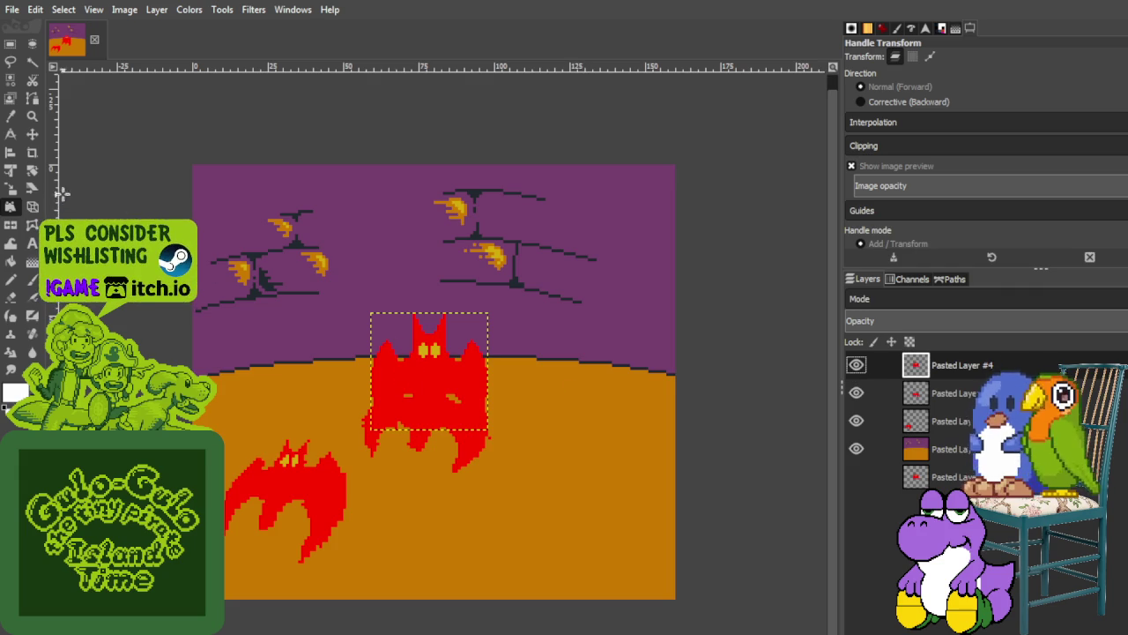
{"action": "left_click", "coordinate": [373, 311]}
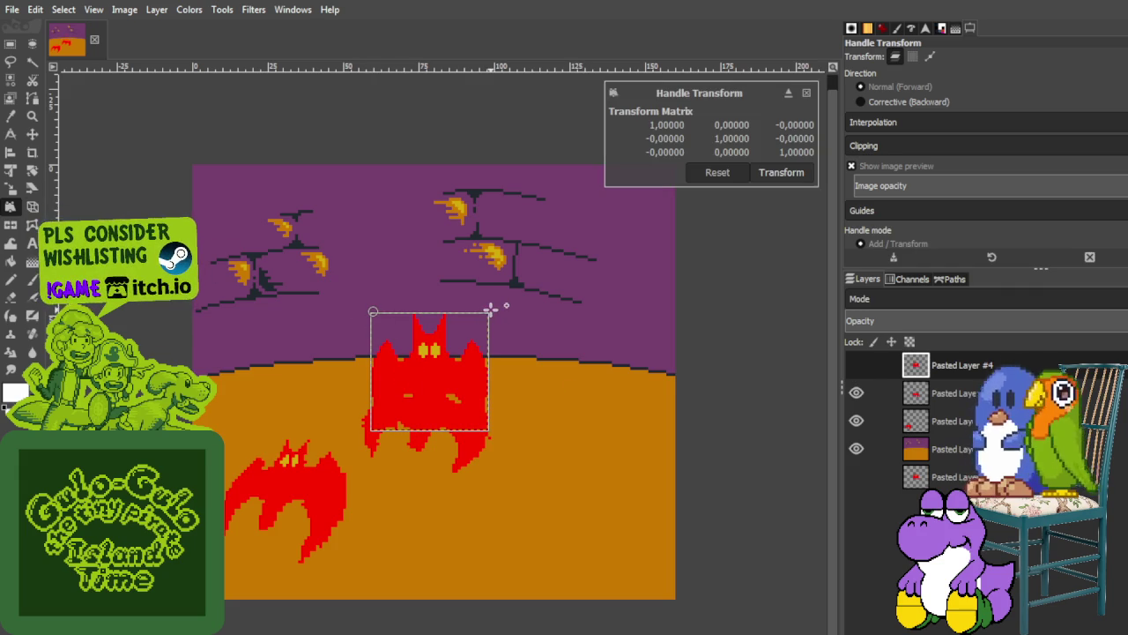
{"action": "left_click", "coordinate": [487, 312]}
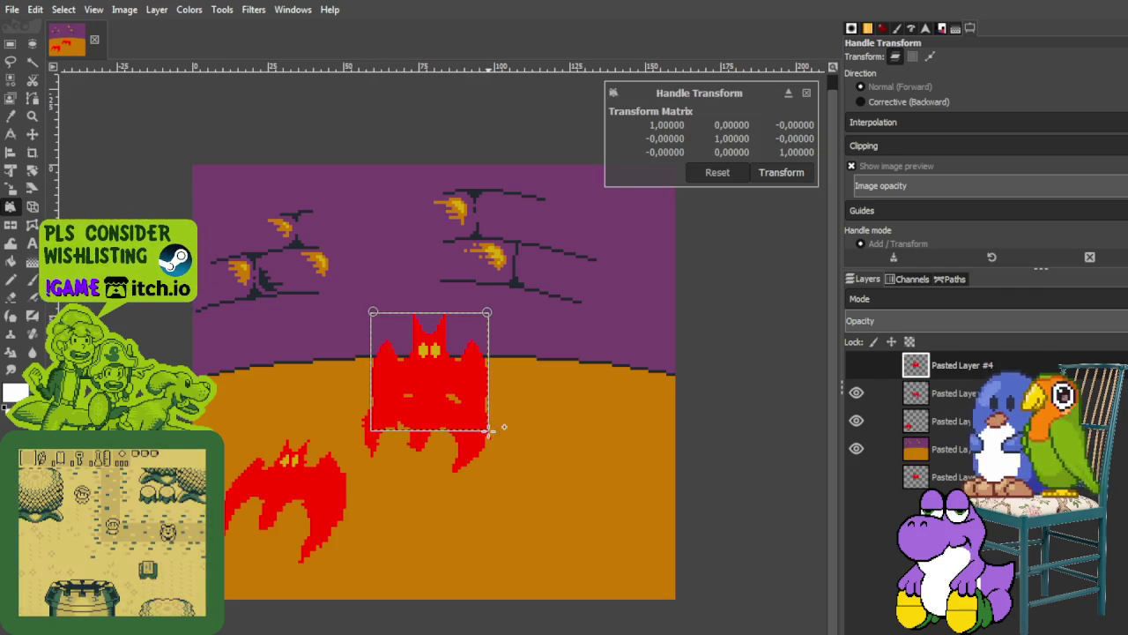
{"action": "left_click", "coordinate": [374, 429]}
{"action": "left_click_drag", "start_coordinate": [487, 431], "coordinate": [663, 485]}
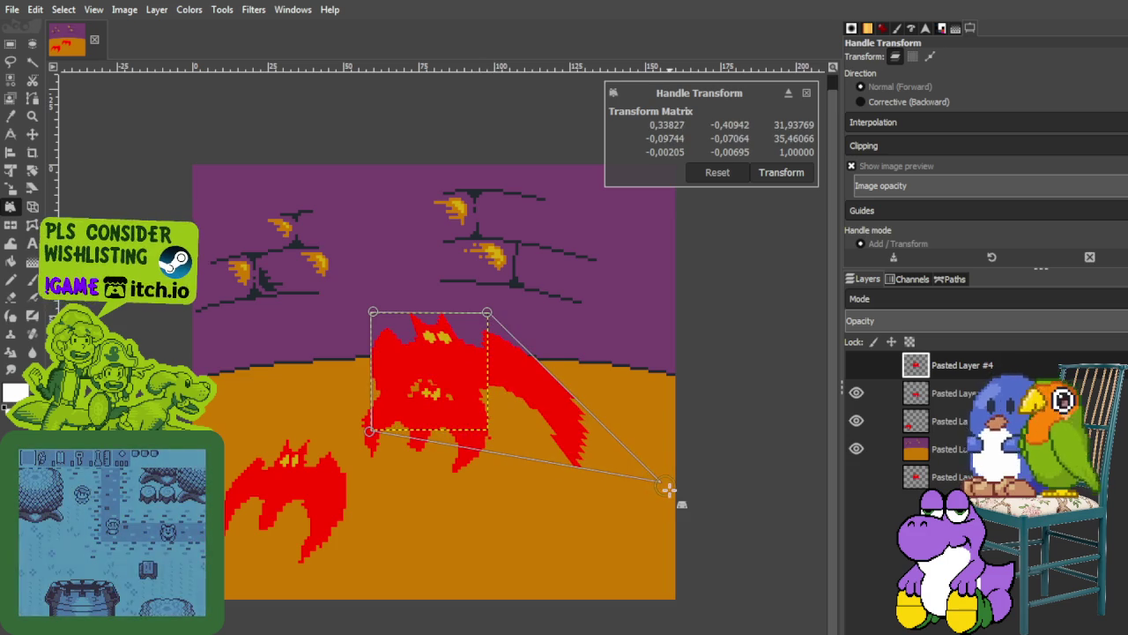
{"action": "left_click_drag", "start_coordinate": [491, 310], "coordinate": [595, 389]}
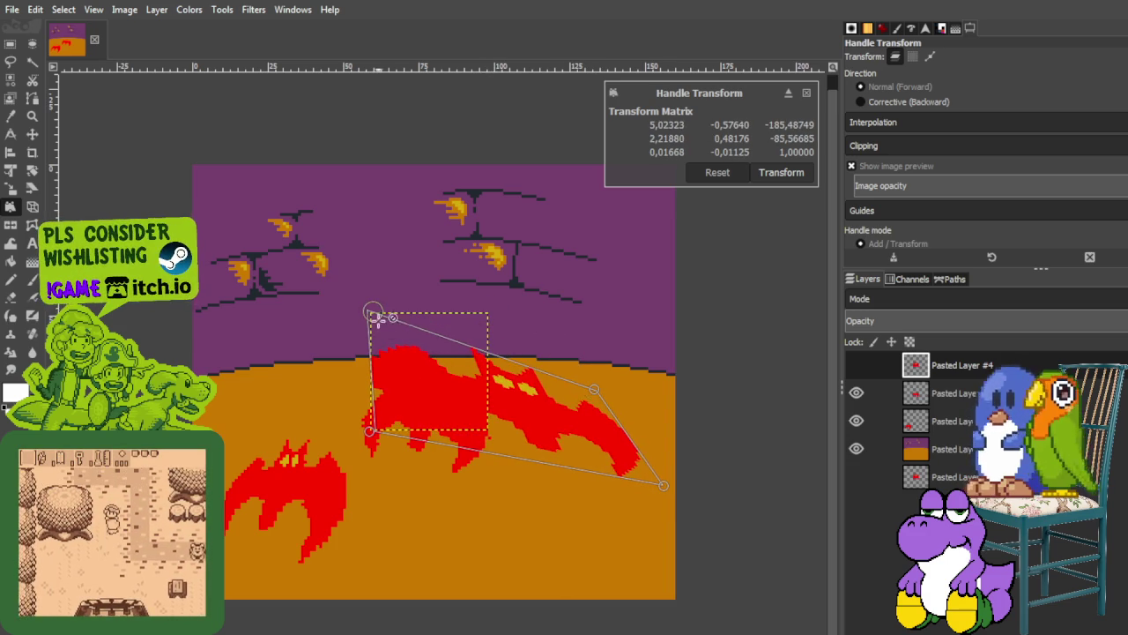
{"action": "left_click_drag", "start_coordinate": [374, 312], "coordinate": [511, 380]}
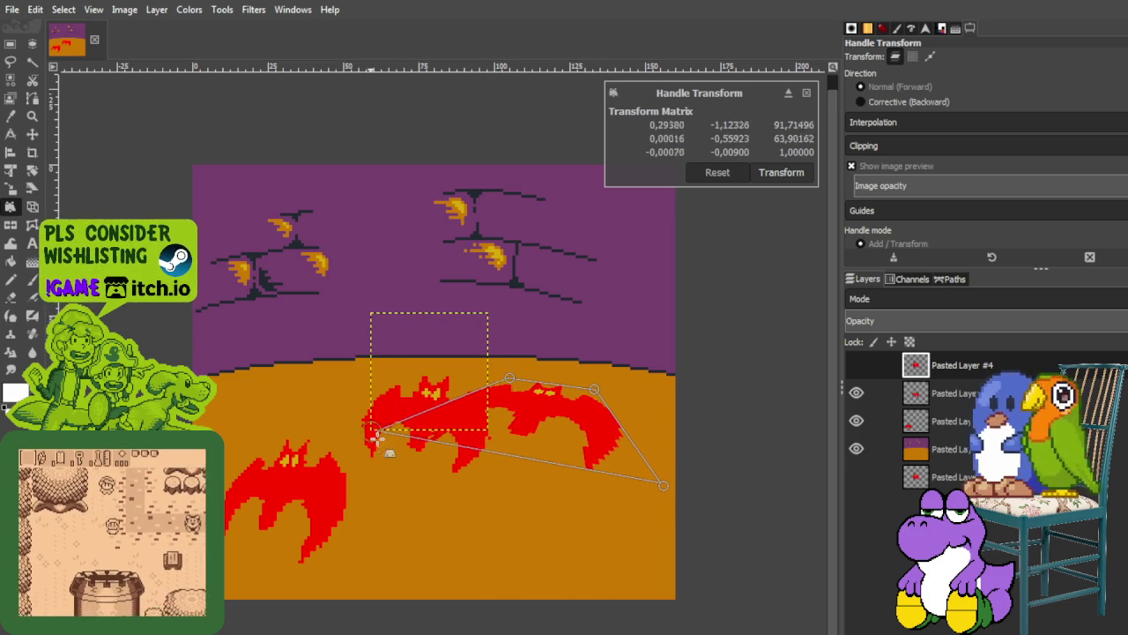
{"action": "left_click_drag", "start_coordinate": [368, 430], "coordinate": [515, 461]}
Stretch the third bat downward and reshape its corners on the orange ground.
{"action": "left_click_drag", "start_coordinate": [662, 485], "coordinate": [679, 467]}
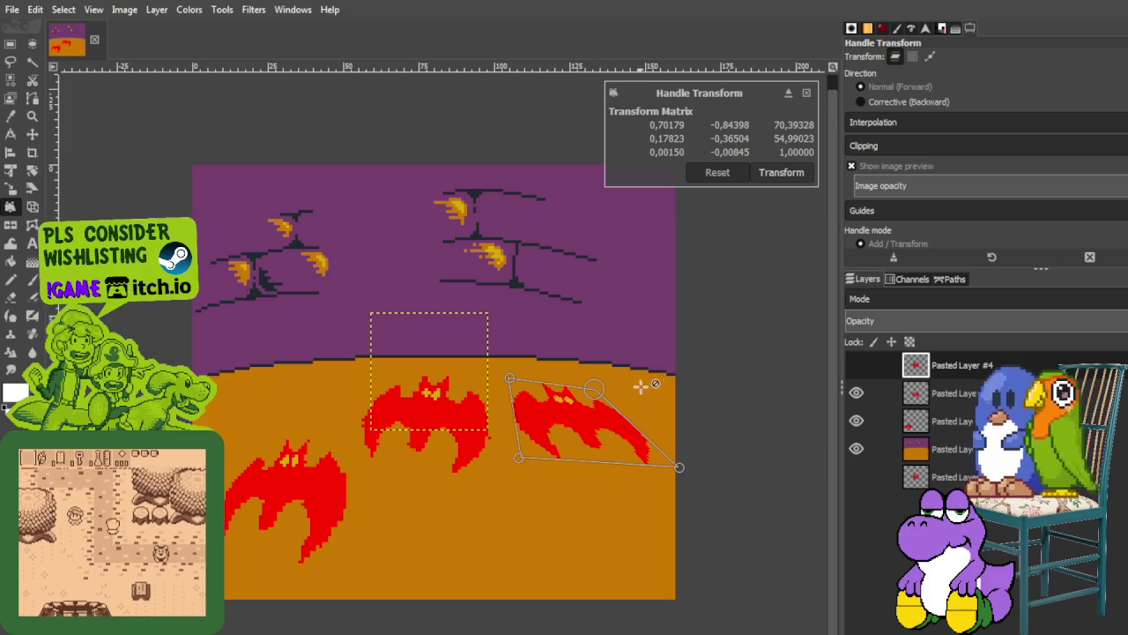
{"action": "left_click_drag", "start_coordinate": [600, 386], "coordinate": [615, 386]}
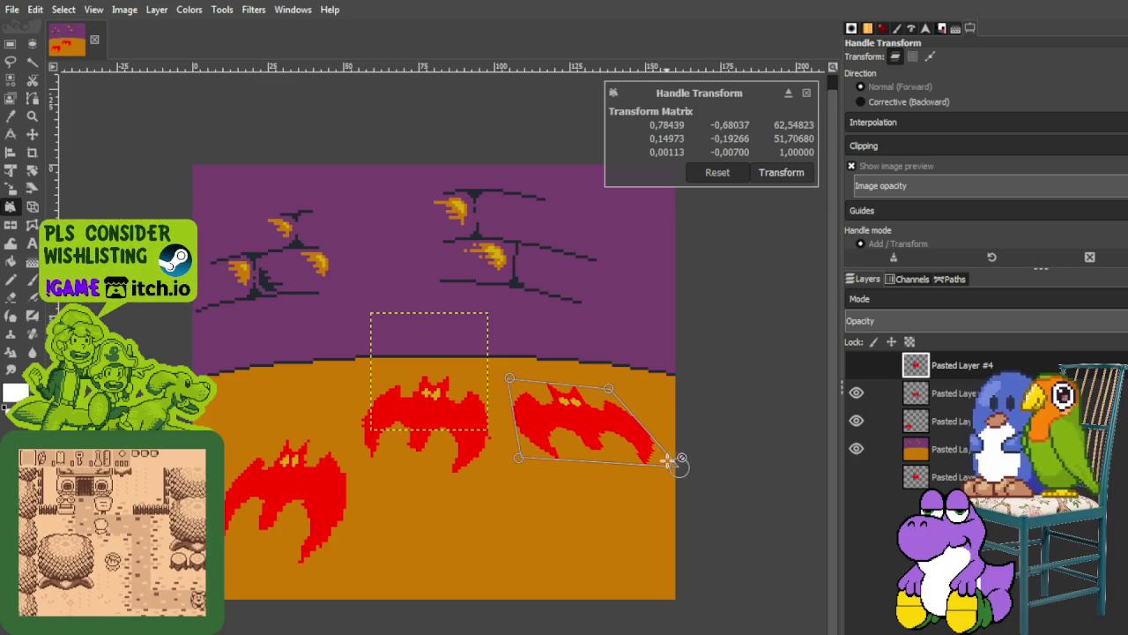
{"action": "left_click_drag", "start_coordinate": [678, 465], "coordinate": [666, 597]}
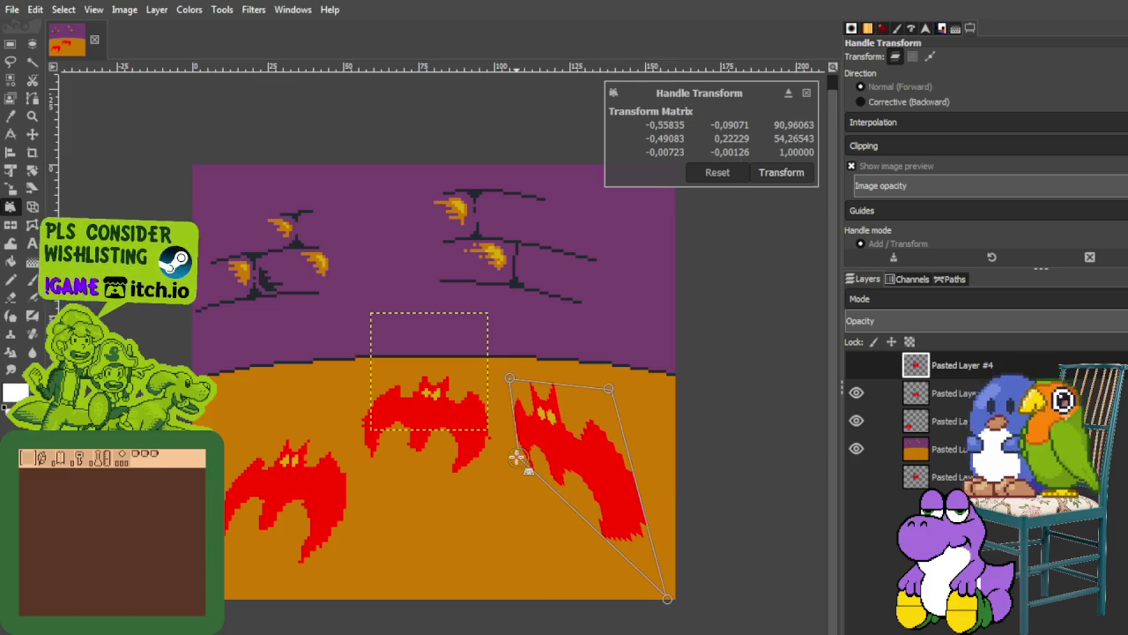
{"action": "left_click_drag", "start_coordinate": [517, 457], "coordinate": [525, 571]}
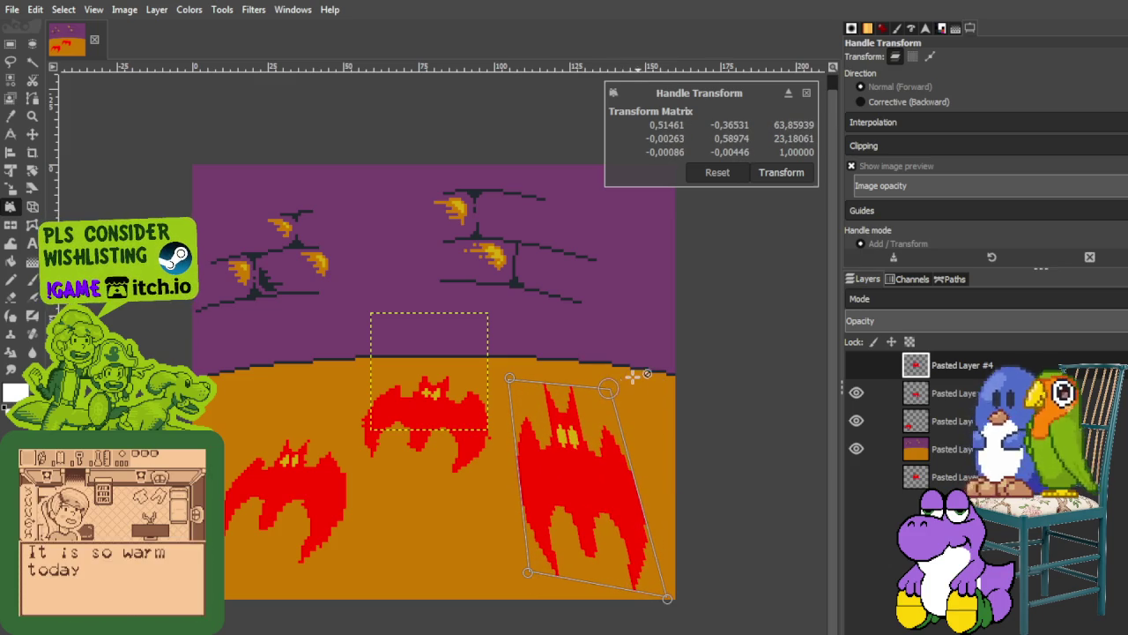
{"action": "left_click_drag", "start_coordinate": [613, 386], "coordinate": [608, 467]}
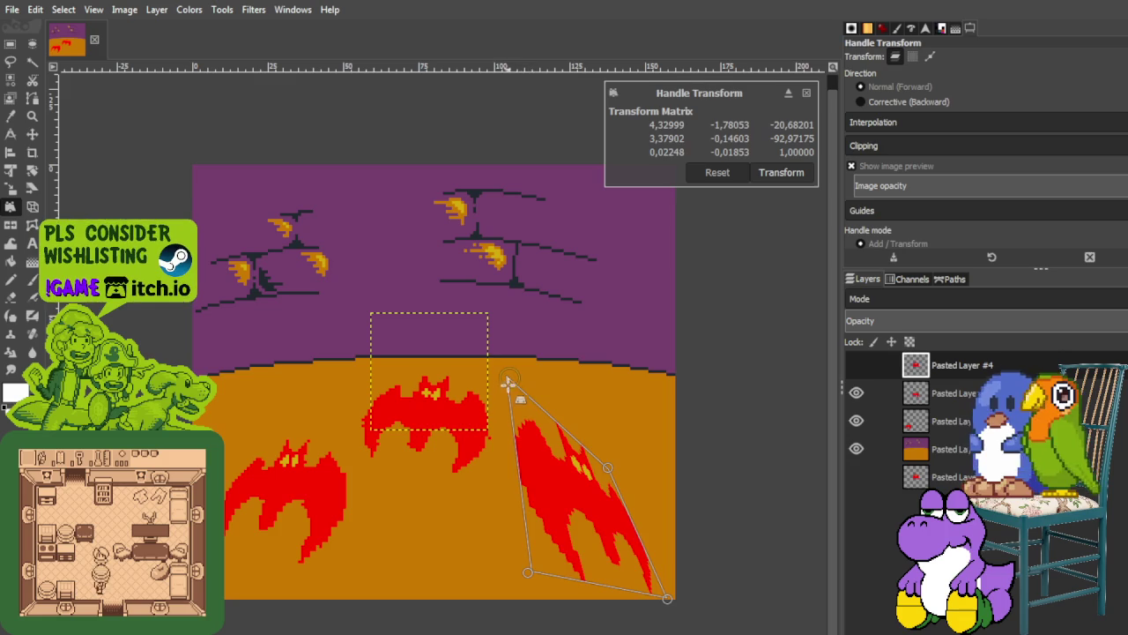
{"action": "mouse_move", "coordinate": [508, 380]}
{"action": "left_mouse_down"}
{"action": "mouse_move", "coordinate": [516, 459]}
{"action": "mouse_move", "coordinate": [516, 446]}
{"action": "mouse_move", "coordinate": [496, 467]}
{"action": "mouse_move", "coordinate": [507, 454]}
{"action": "left_mouse_up"}
Fine-tune the third bat's corners, widening its wings, and apply the warp.
{"action": "left_click_drag", "start_coordinate": [603, 464], "coordinate": [605, 465]}
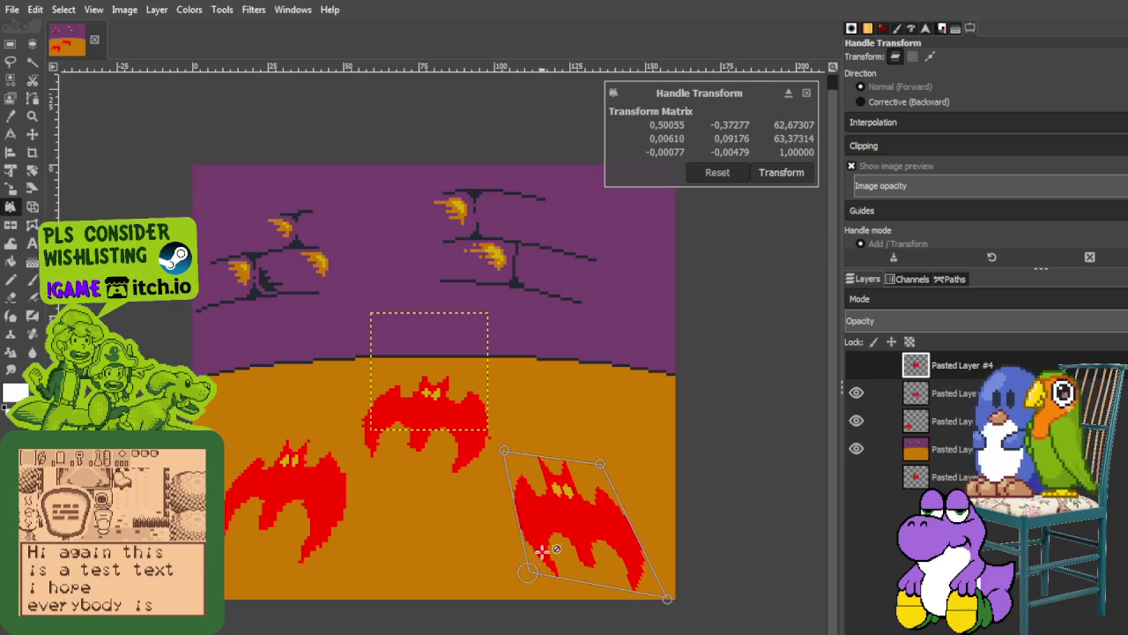
{"action": "left_click_drag", "start_coordinate": [527, 572], "coordinate": [518, 577]}
{"action": "mouse_move", "coordinate": [507, 451]}
{"action": "left_mouse_down"}
{"action": "mouse_move", "coordinate": [517, 462]}
{"action": "mouse_move", "coordinate": [507, 464]}
{"action": "left_mouse_up"}
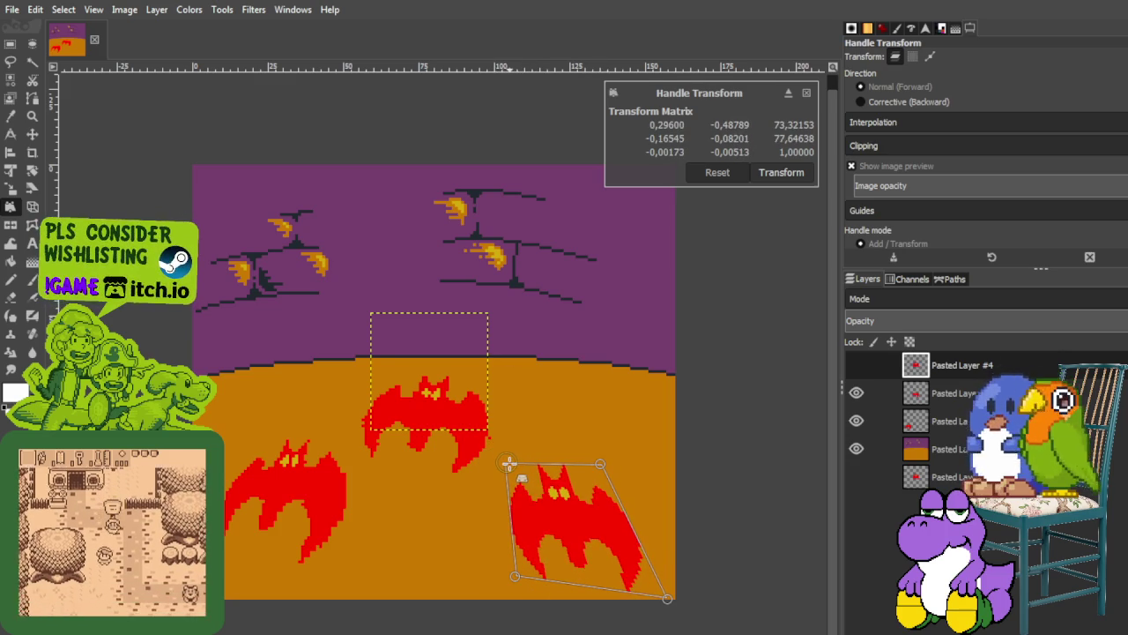
{"action": "left_click_drag", "start_coordinate": [605, 465], "coordinate": [599, 474]}
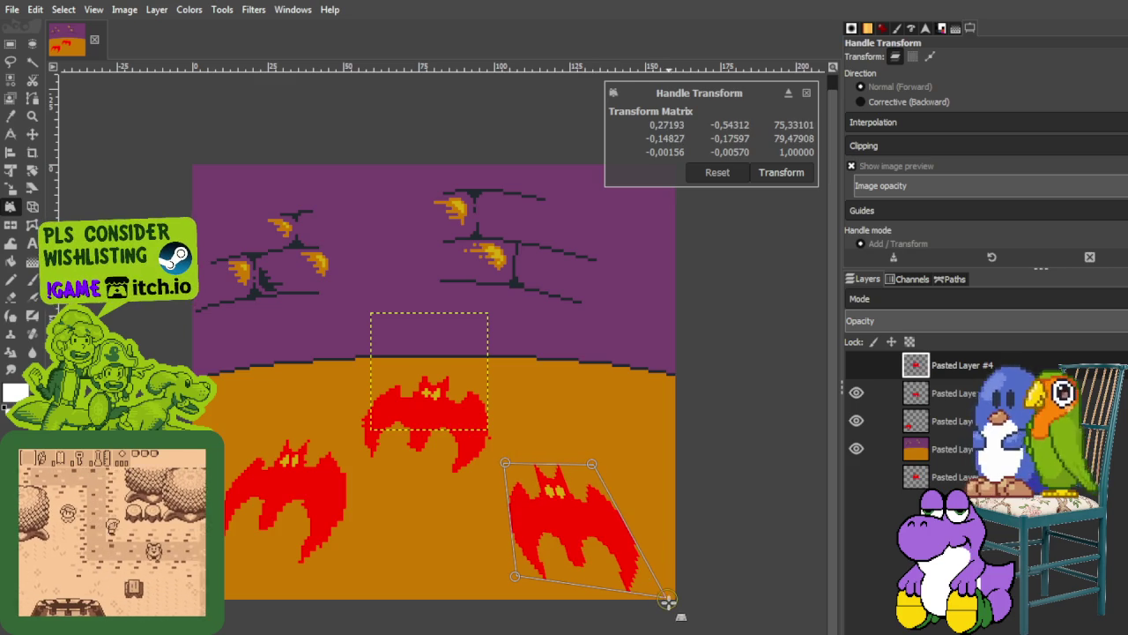
{"action": "left_click_drag", "start_coordinate": [667, 599], "coordinate": [676, 593]}
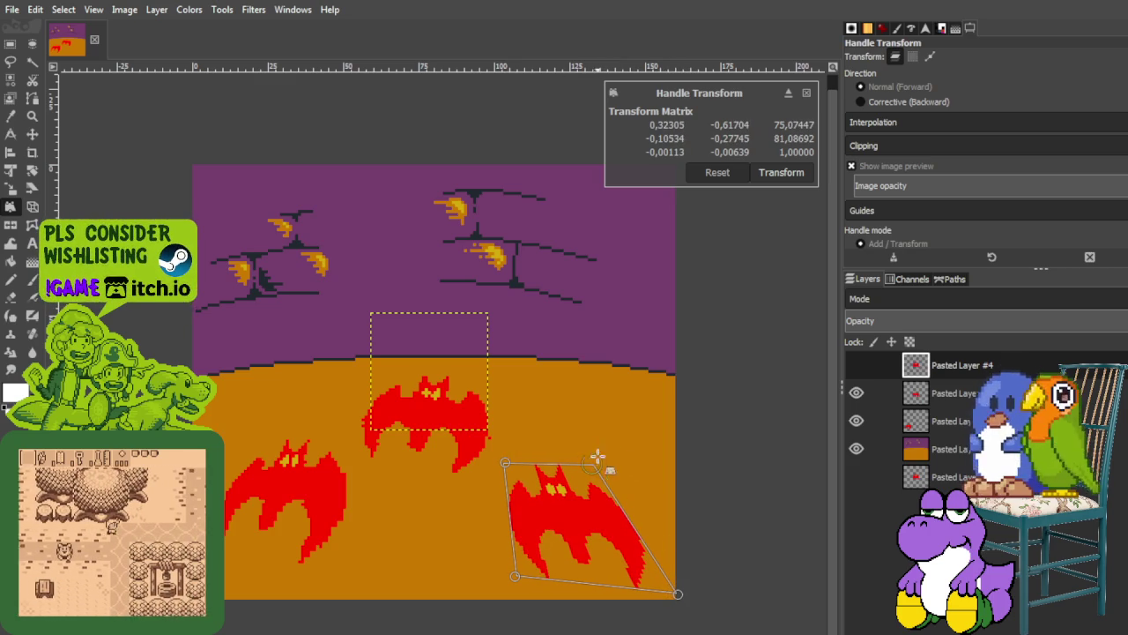
{"action": "left_click_drag", "start_coordinate": [591, 463], "coordinate": [596, 464]}
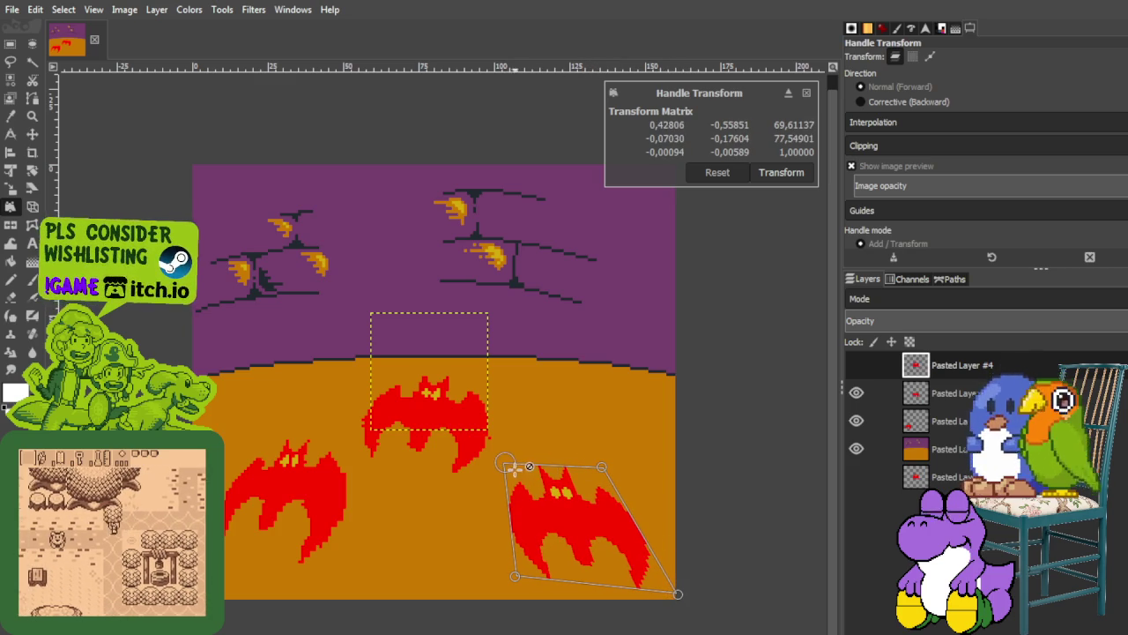
{"action": "left_click", "coordinate": [785, 172]}
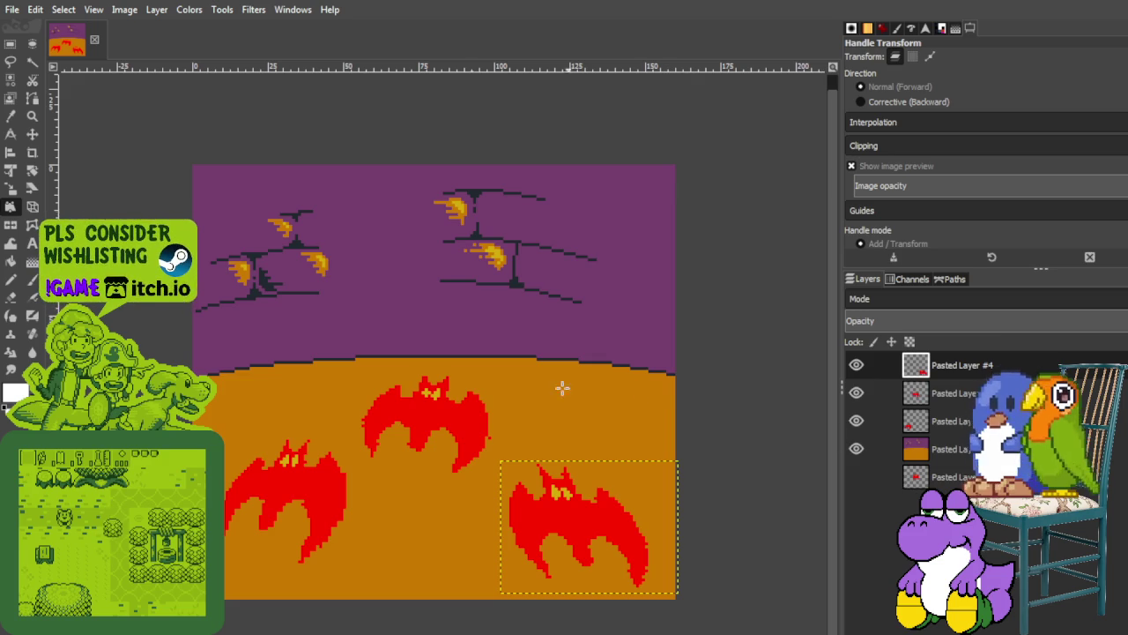
Select the scene area and merge the three bat layers down into a single layer.
{"action": "left_click", "coordinate": [11, 43]}
{"action": "left_click_drag", "start_coordinate": [157, 132], "coordinate": [740, 630]}
{"action": "left_click", "coordinate": [856, 364]}
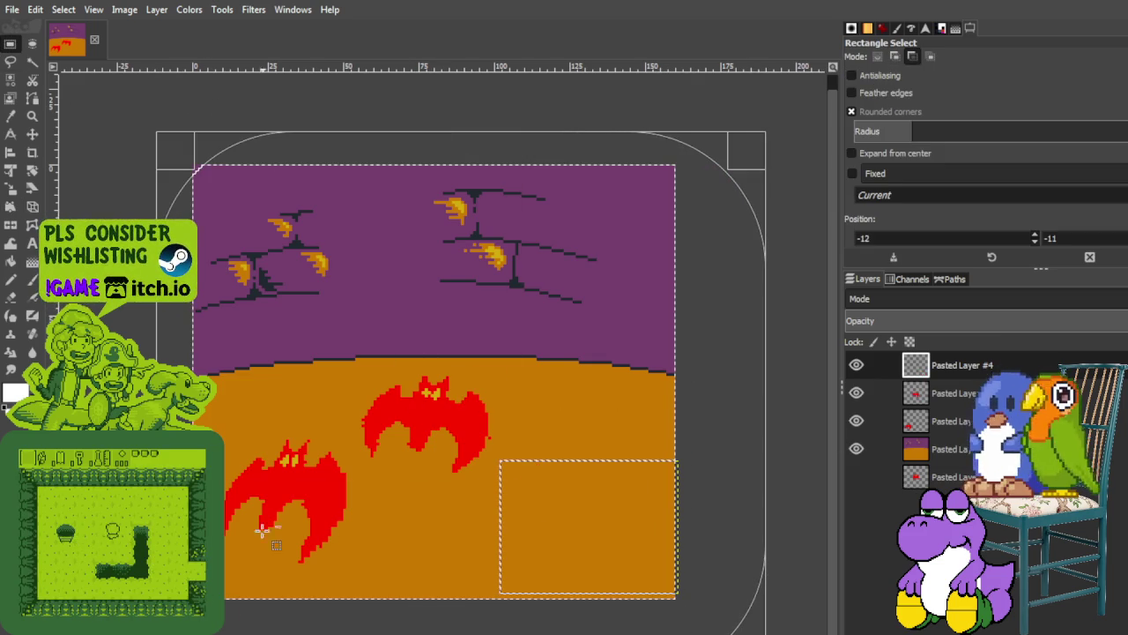
{"action": "left_click", "coordinate": [856, 364]}
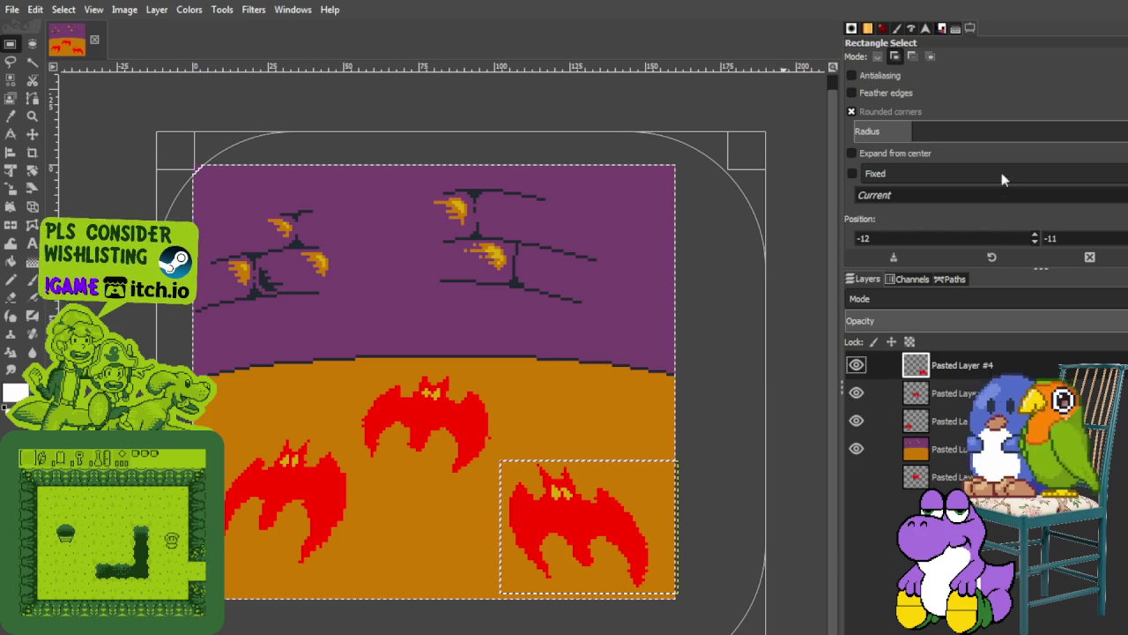
{"action": "key", "text": "ctrl+m"}
{"action": "key", "text": "ctrl+m"}
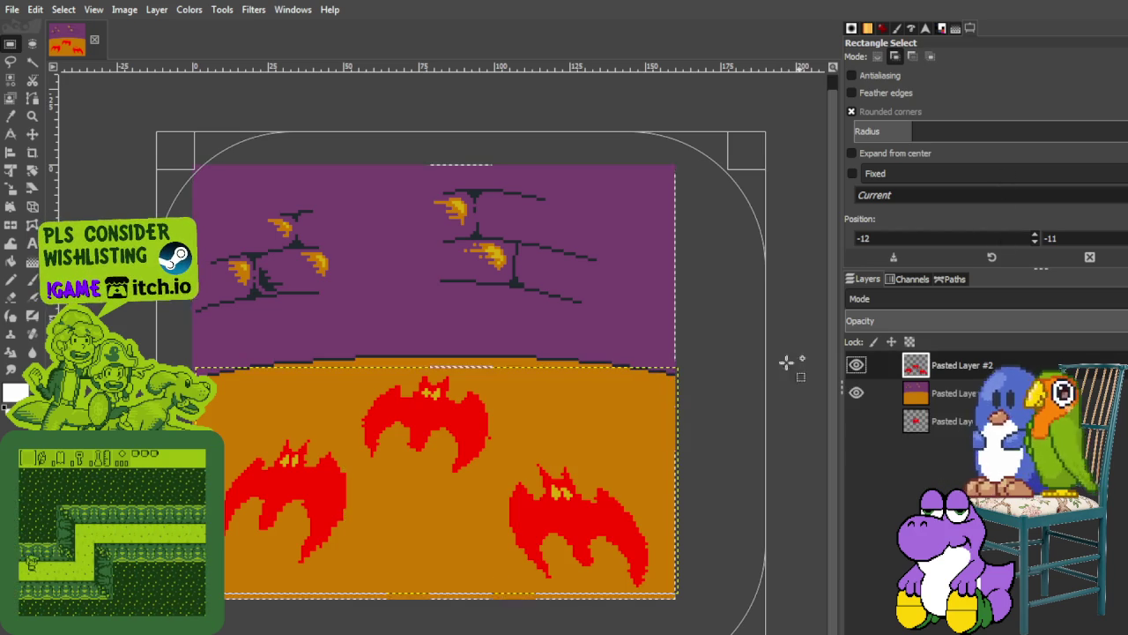
{"action": "key", "text": "ctrl+shift+a"}
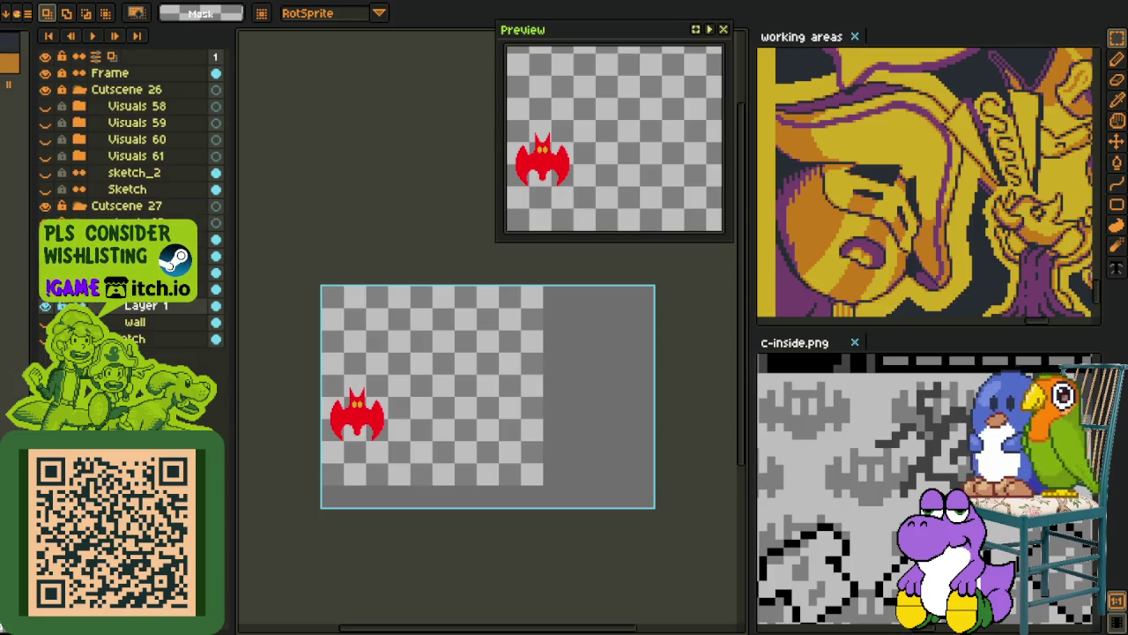
Delete the single bat from Layer 1, paste the three GIMP bats, and place them on the orange ground.
{"action": "left_click", "coordinate": [220, 310]}
{"action": "key", "text": "Delete"}
{"action": "key", "text": "ctrl+v"}
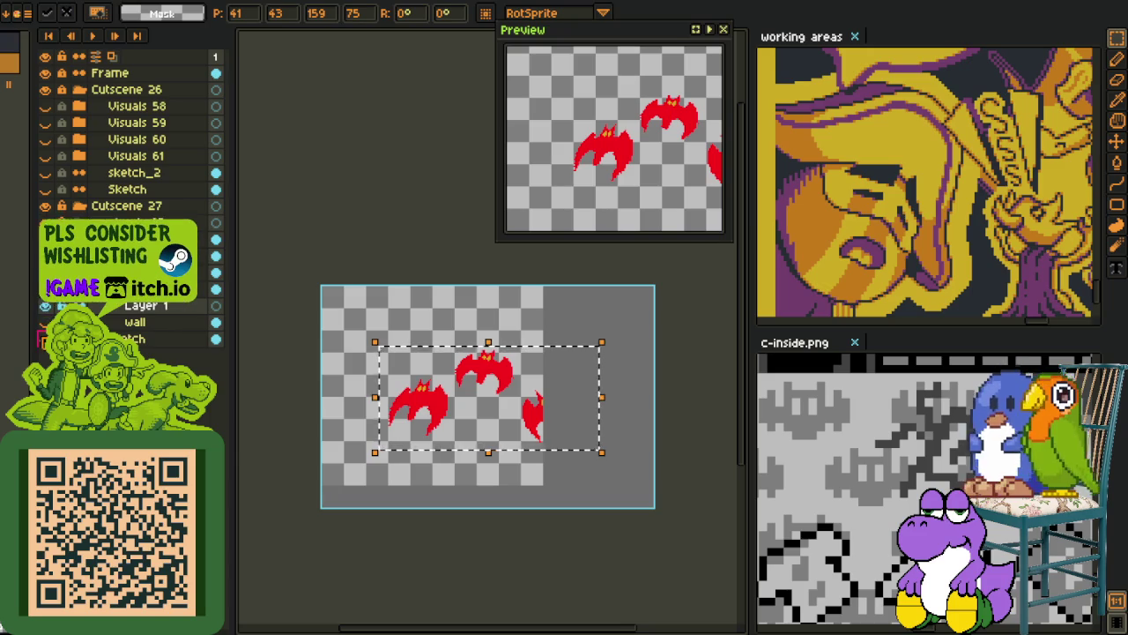
{"action": "key", "text": "Return"}
{"action": "left_click_drag", "start_coordinate": [489, 417], "coordinate": [434, 444]}
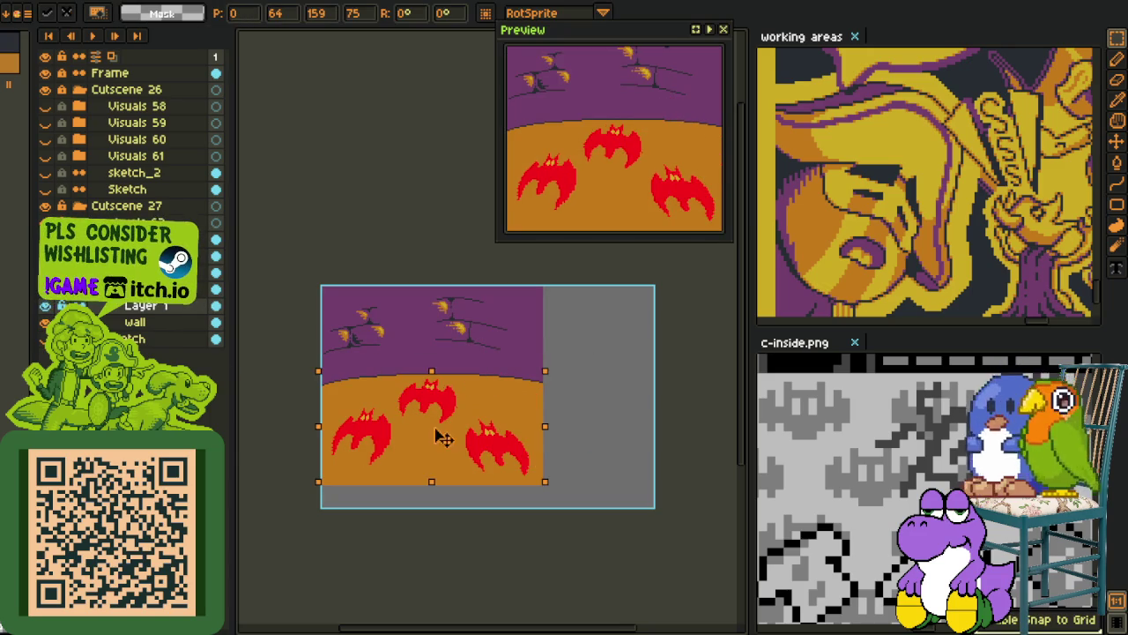
{"action": "left_click", "coordinate": [397, 225]}
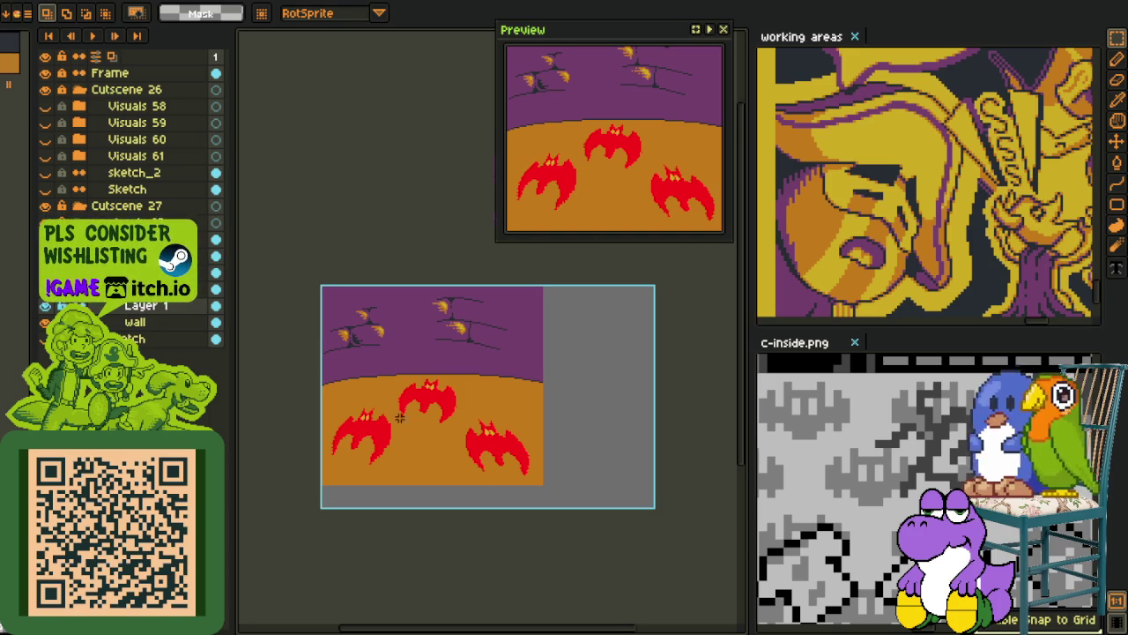
Centre the canvas on the bats and close the c-inside.png reference view.
{"action": "scroll", "coordinate": [399, 417], "scroll_direction": "up", "scroll_amount": 3}
{"action": "scroll", "coordinate": [340, 459], "scroll_direction": "down", "scroll_amount": 3}
{"action": "scroll", "coordinate": [252, 448], "scroll_direction": "up", "scroll_amount": 3}
{"action": "left_click_drag", "start_coordinate": [353, 471], "coordinate": [421, 358]}
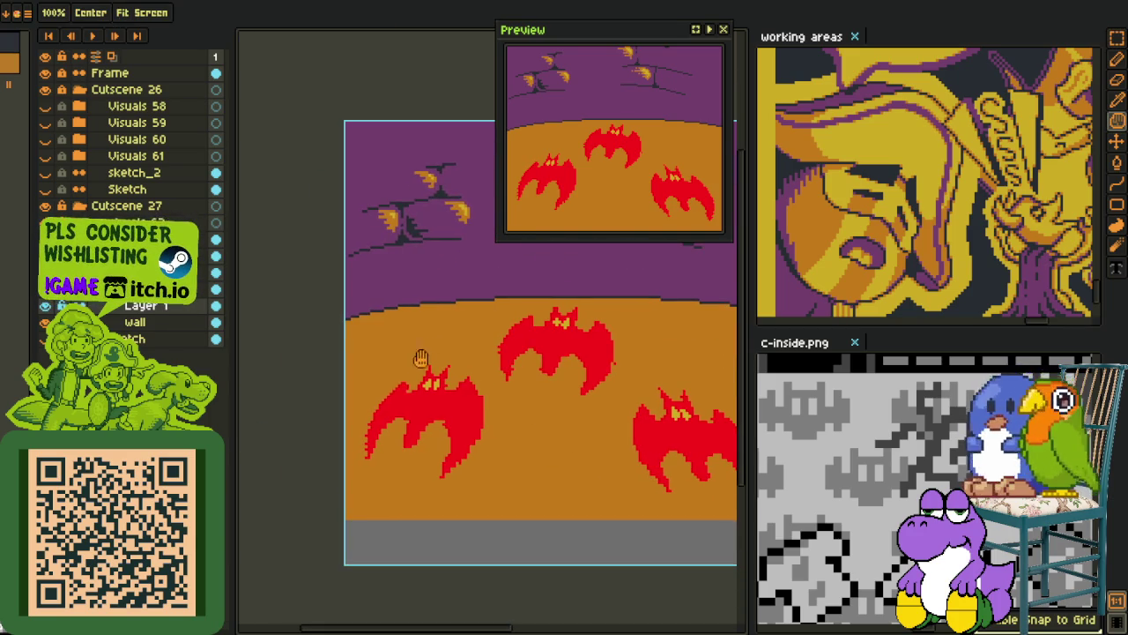
{"action": "key", "text": "i"}
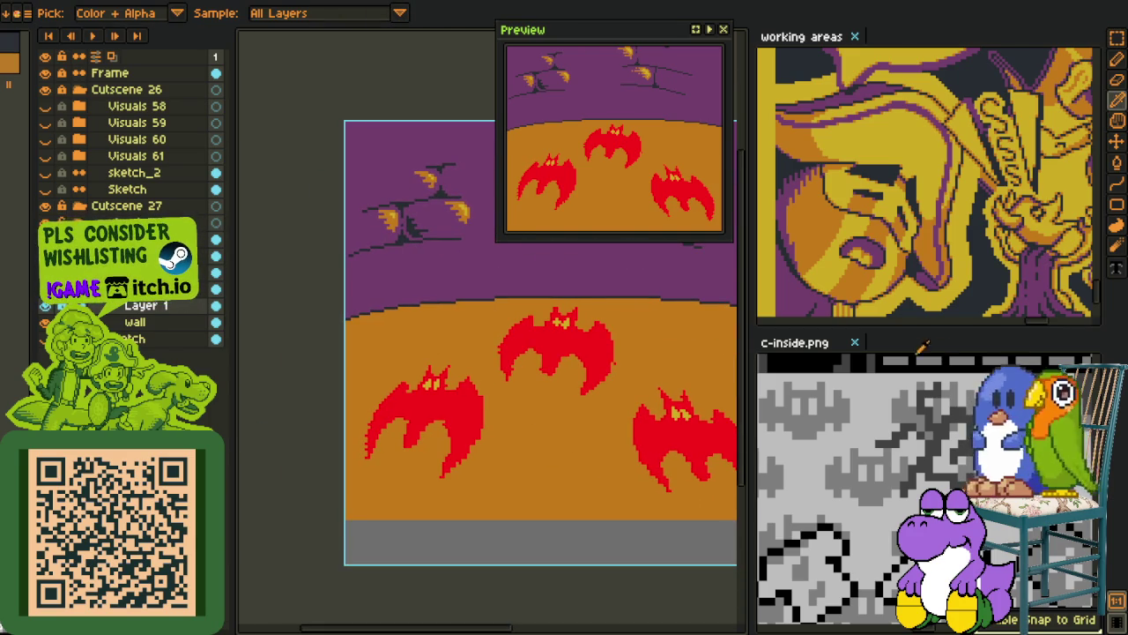
{"action": "left_click", "coordinate": [858, 343]}
Pan across the reference sheet and widen the canvas area beside it.
{"action": "key", "text": "h"}
{"action": "mouse_move", "coordinate": [893, 284]}
{"action": "left_mouse_down"}
{"action": "mouse_move", "coordinate": [931, 258]}
{"action": "mouse_move", "coordinate": [945, 449]}
{"action": "mouse_move", "coordinate": [989, 437]}
{"action": "left_mouse_up"}
{"action": "scroll", "coordinate": [935, 317], "scroll_direction": "down", "scroll_amount": 2}
{"action": "key", "text": "i"}
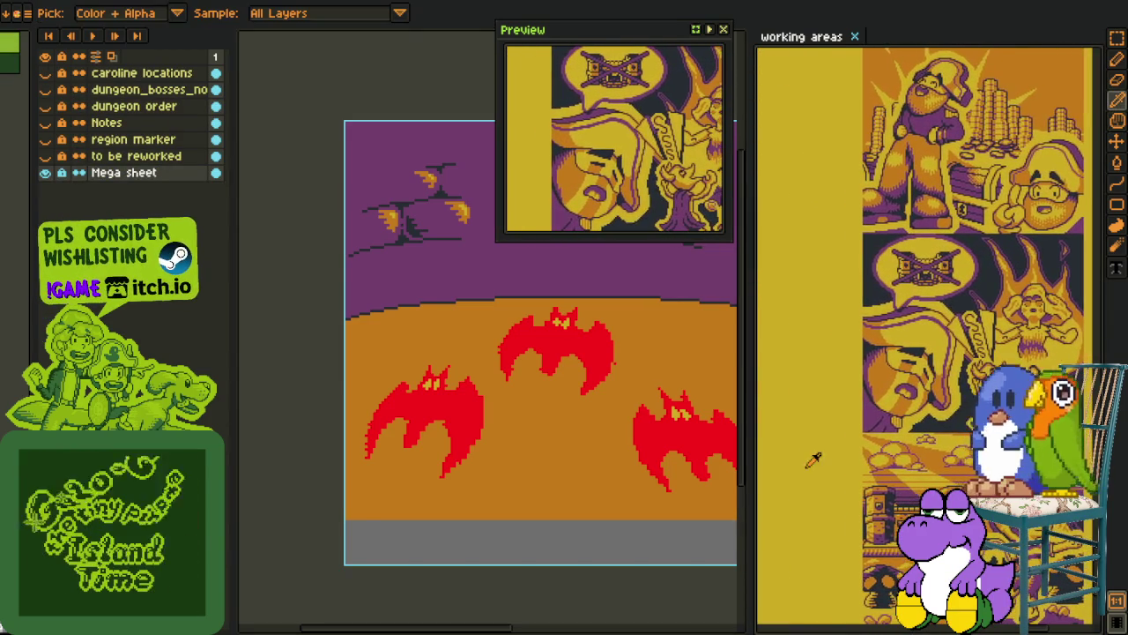
{"action": "left_click_drag", "start_coordinate": [750, 466], "coordinate": [846, 466]}
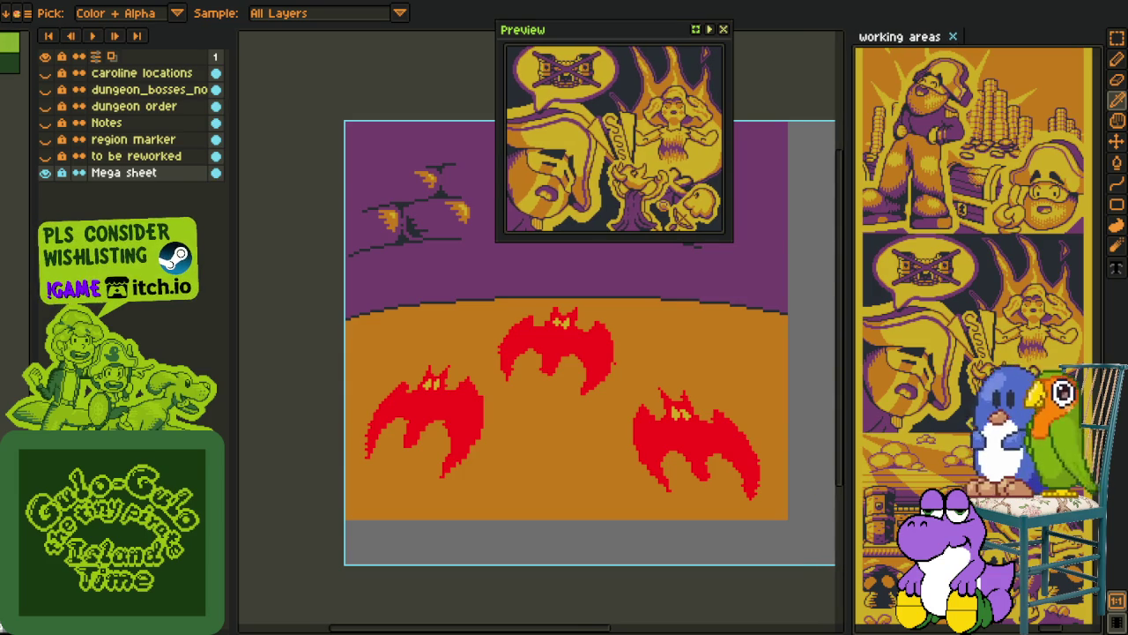
Switch to the campfire scene and zoom in with the left bat centred.
{"action": "key", "text": "ctrl+Tab"}
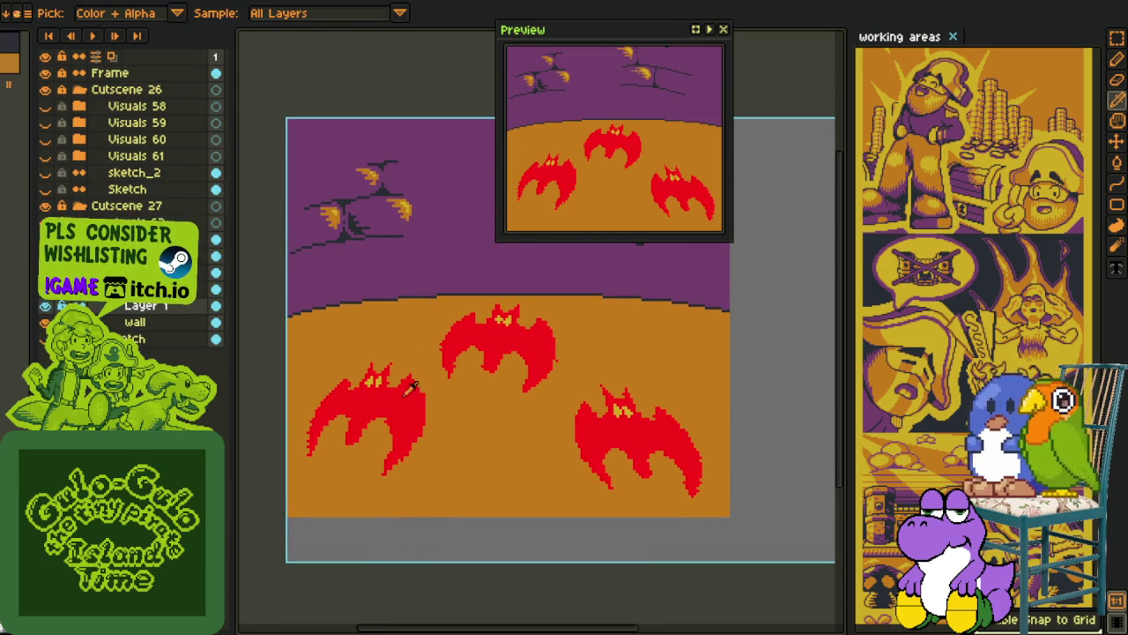
{"action": "scroll", "coordinate": [410, 388], "scroll_direction": "up", "scroll_amount": 2}
{"action": "mouse_move", "coordinate": [418, 388]}
{"action": "left_mouse_down"}
{"action": "mouse_move", "coordinate": [470, 311]}
{"action": "mouse_move", "coordinate": [374, 559]}
{"action": "left_mouse_up"}
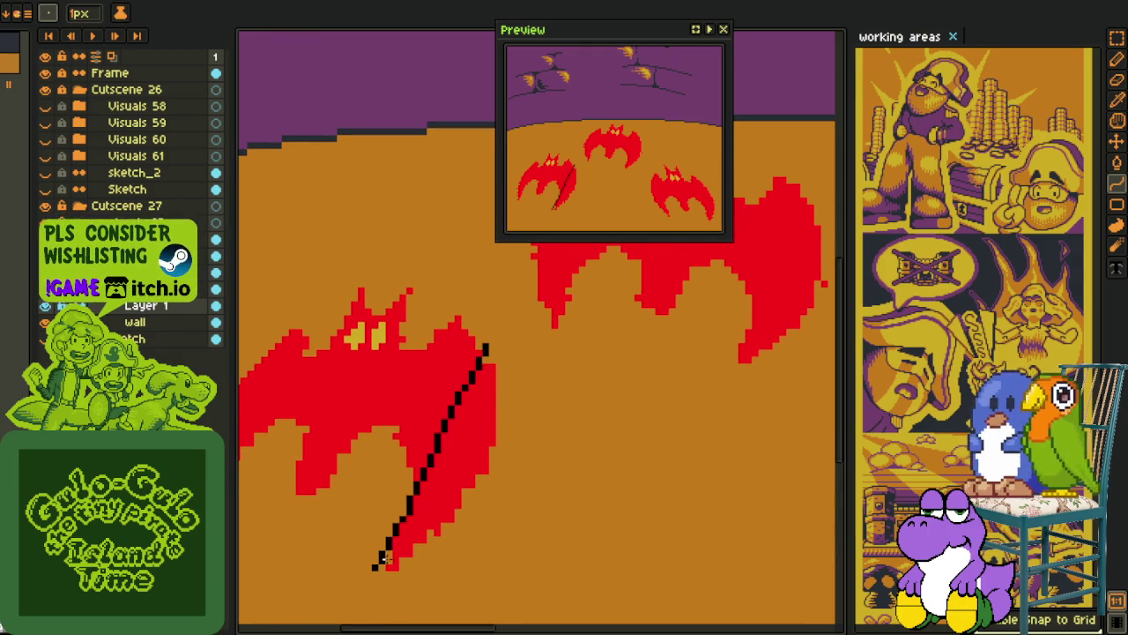
Undo the stray line and draw a curved black outline along the bat's right wing.
{"action": "key", "text": "ctrl+z"}
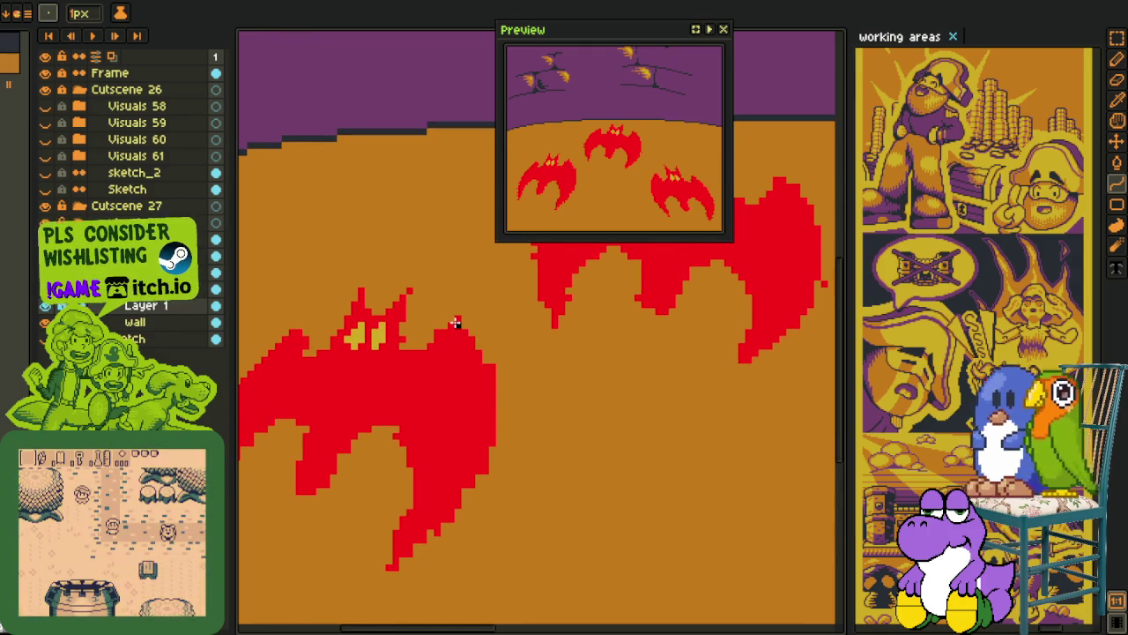
{"action": "mouse_move", "coordinate": [455, 323]}
{"action": "left_mouse_down"}
{"action": "mouse_move", "coordinate": [390, 564]}
{"action": "mouse_move", "coordinate": [488, 429]}
{"action": "mouse_move", "coordinate": [505, 488]}
{"action": "left_mouse_up"}
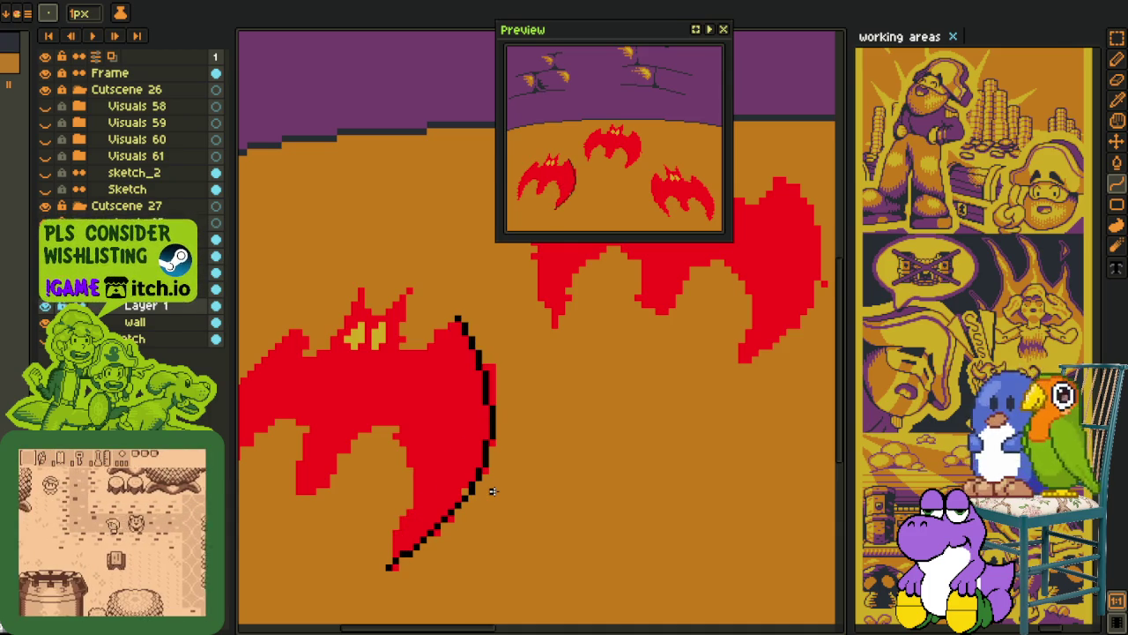
{"action": "key", "text": "h"}
{"action": "scroll", "coordinate": [503, 396], "scroll_direction": "up", "scroll_amount": 2}
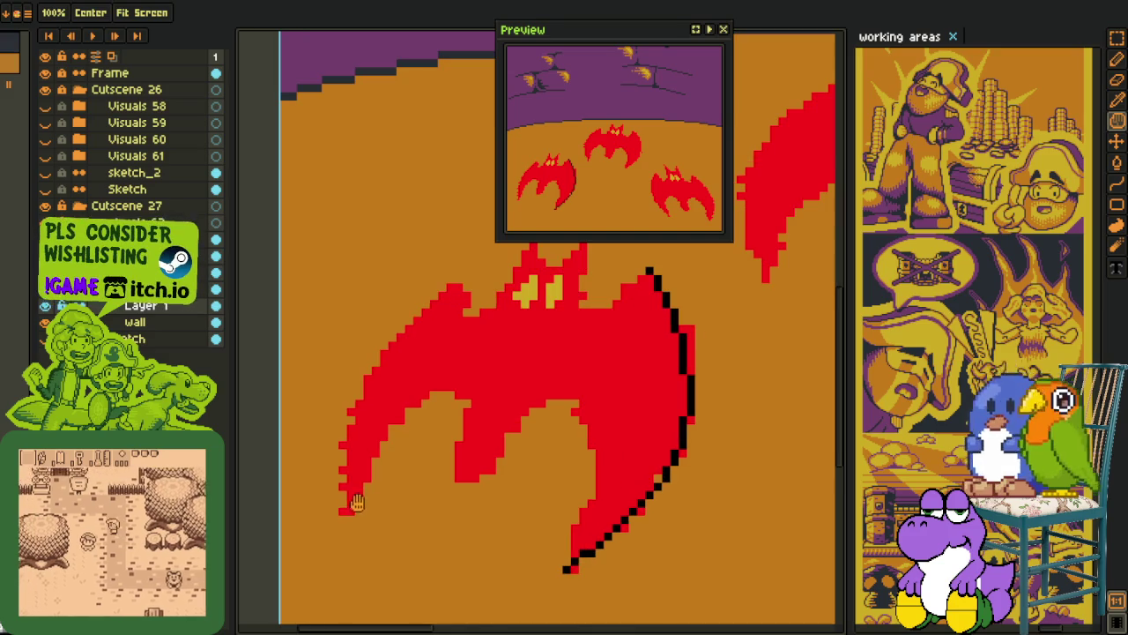
{"action": "key", "text": "l"}
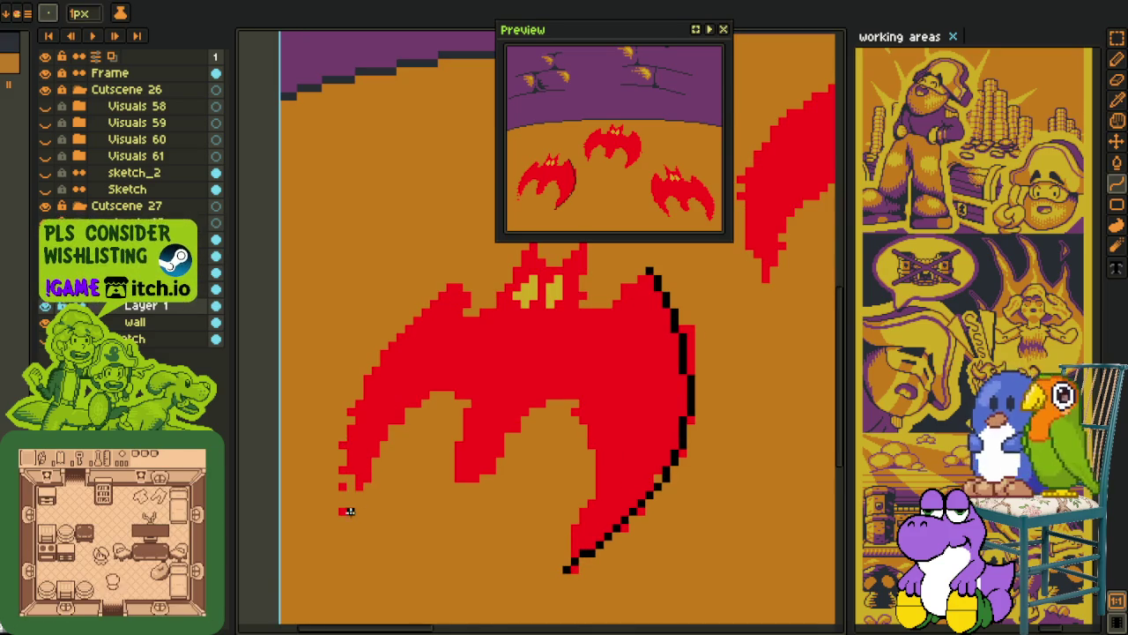
{"action": "scroll", "coordinate": [349, 511], "scroll_direction": "down", "scroll_amount": 1}
{"action": "scroll", "coordinate": [343, 513], "scroll_direction": "down", "scroll_amount": 1}
{"action": "scroll", "coordinate": [326, 513], "scroll_direction": "up", "scroll_amount": 2}
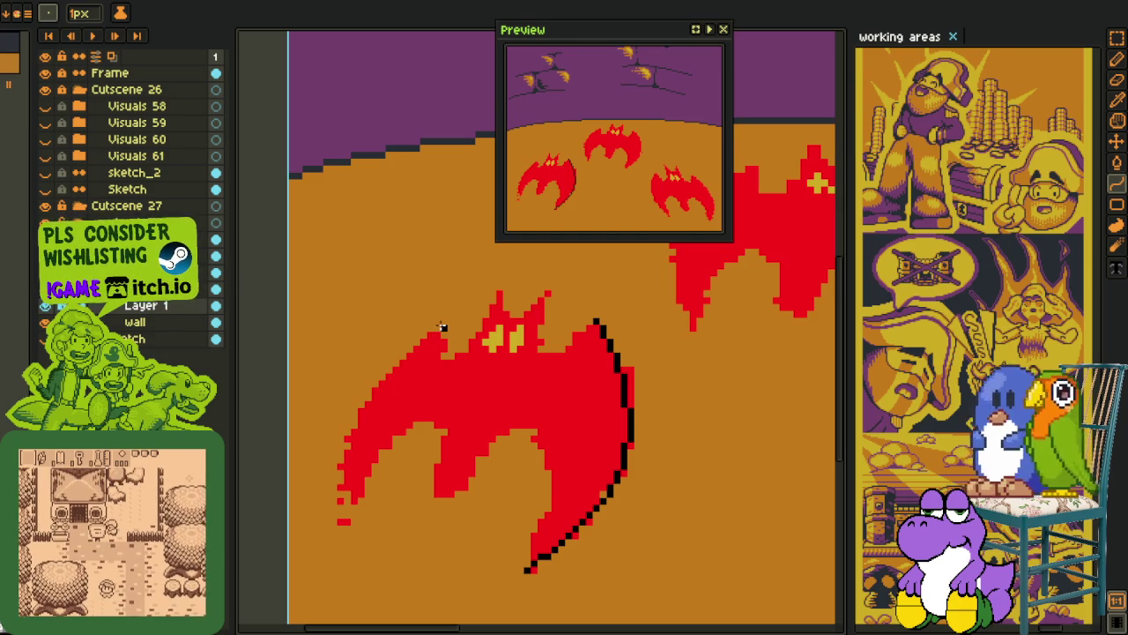
Outline the bat's left wing edge in black, remove a stray stroke, then go to working areas.
{"action": "left_click_drag", "start_coordinate": [435, 320], "coordinate": [343, 527]}
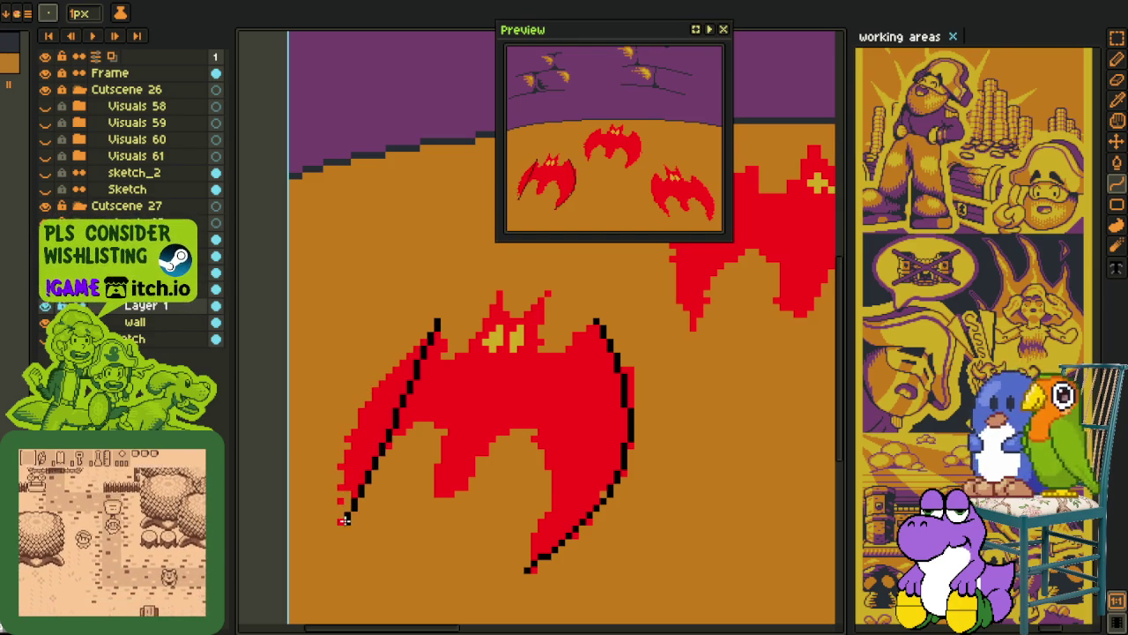
{"action": "key", "text": "ctrl+z"}
{"action": "key", "text": "ctrl+y"}
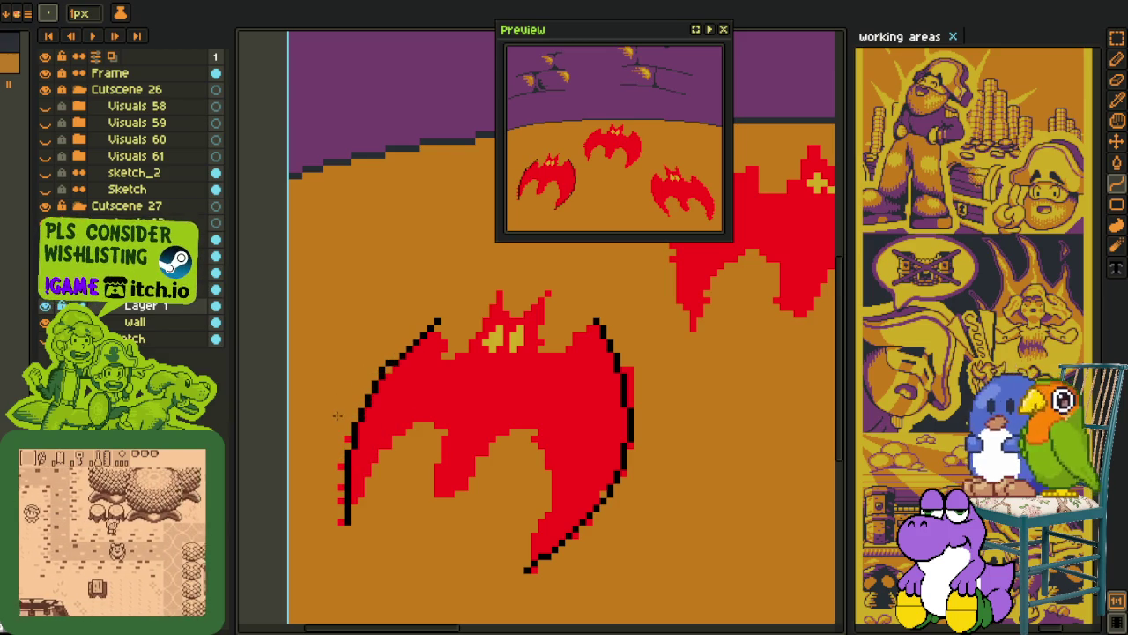
{"action": "scroll", "coordinate": [338, 417], "scroll_direction": "right", "scroll_amount": 2}
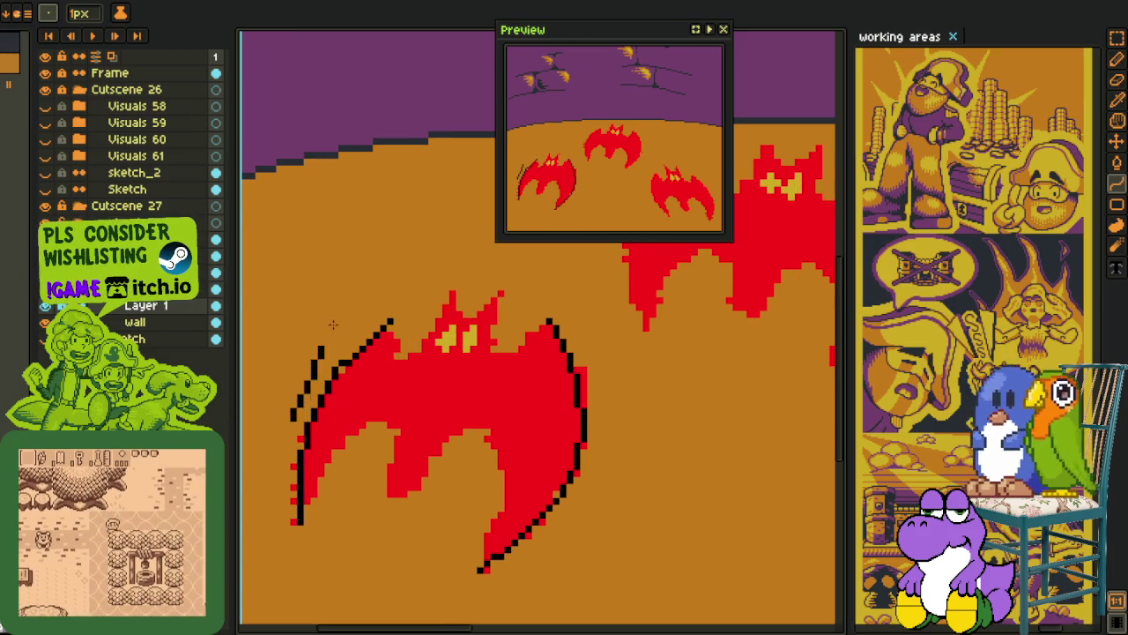
{"action": "left_click_drag", "start_coordinate": [294, 423], "coordinate": [307, 353]}
{"action": "key", "text": "ctrl+z"}
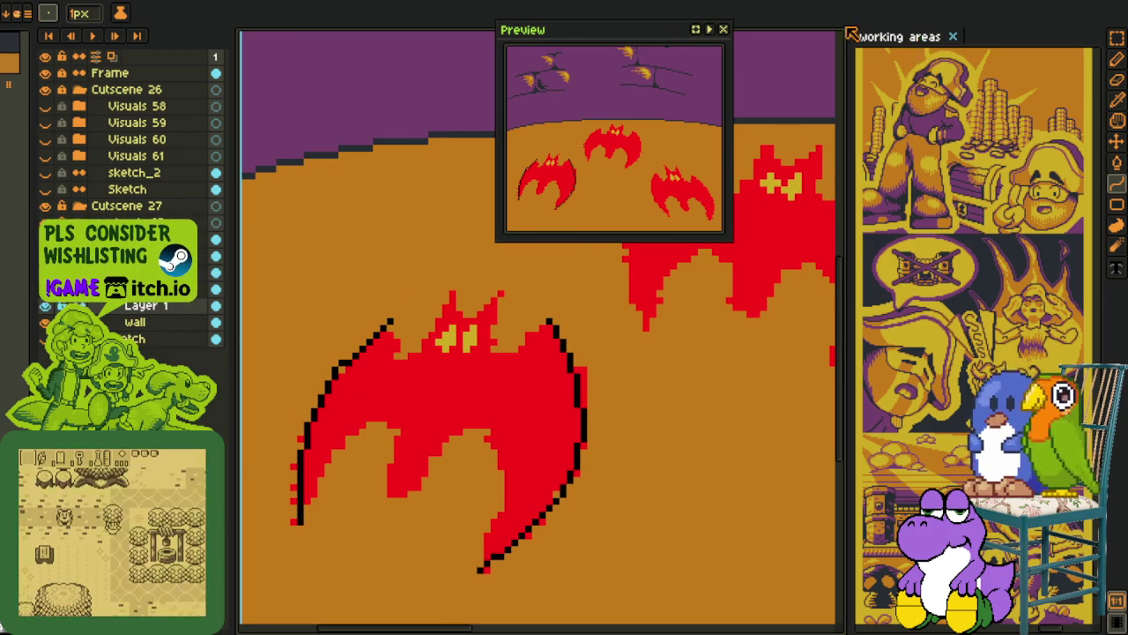
{"action": "key", "text": "ctrl+Tab"}
Close the preview window and zoom around the working areas sheet.
{"action": "scroll", "coordinate": [635, 328], "scroll_direction": "down", "scroll_amount": 2}
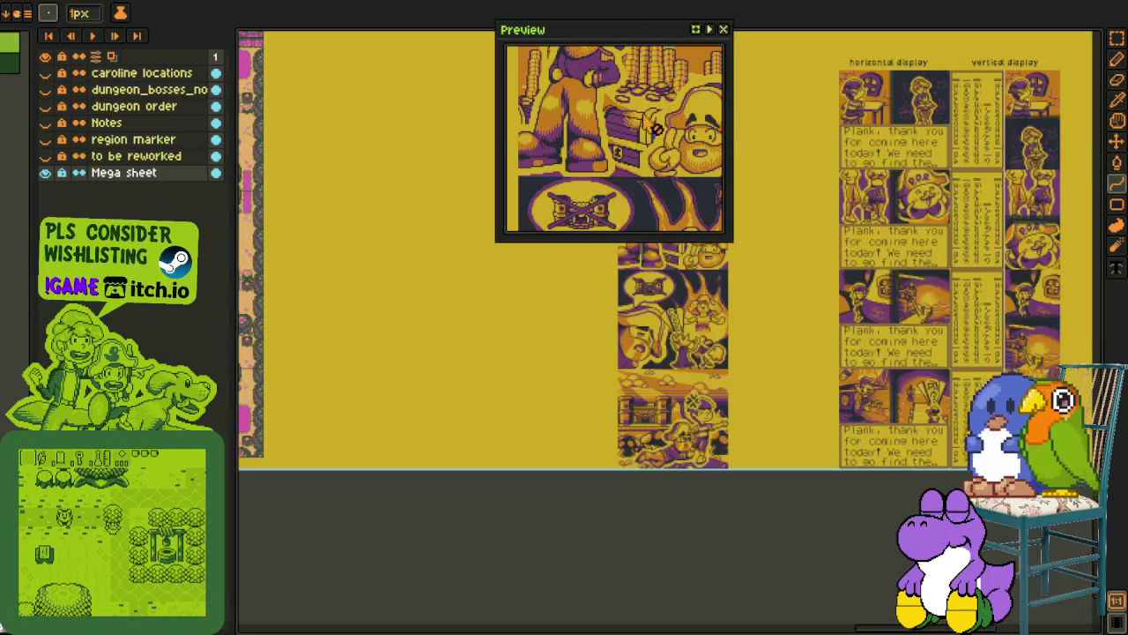
{"action": "key", "text": "i"}
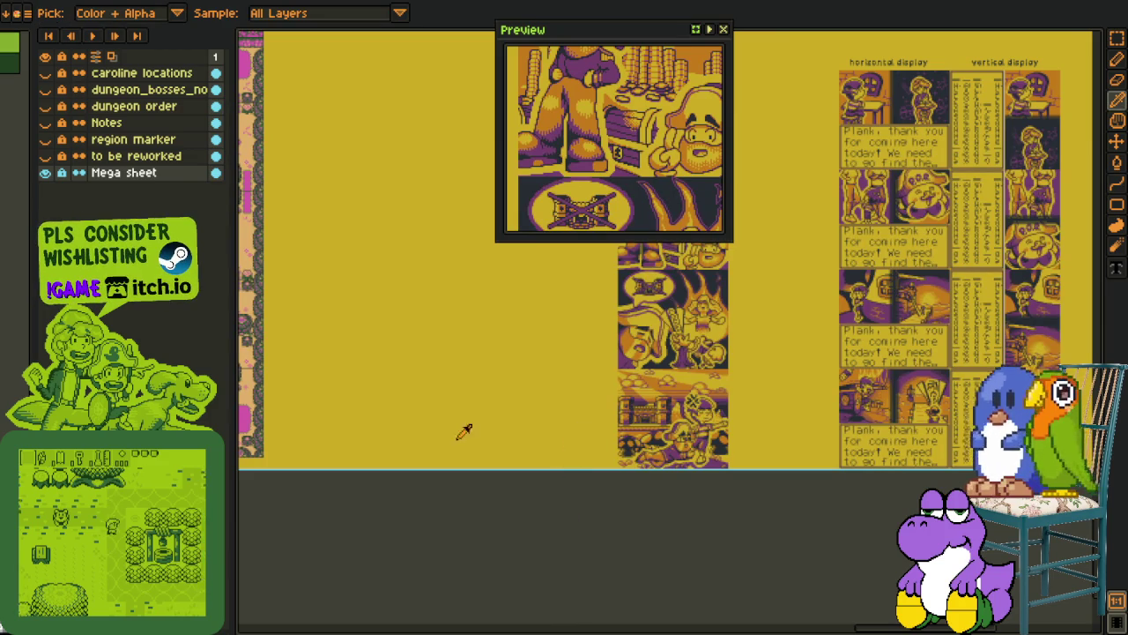
{"action": "scroll", "coordinate": [649, 523], "scroll_direction": "up", "scroll_amount": 2}
{"action": "scroll", "coordinate": [546, 326], "scroll_direction": "left", "scroll_amount": 5}
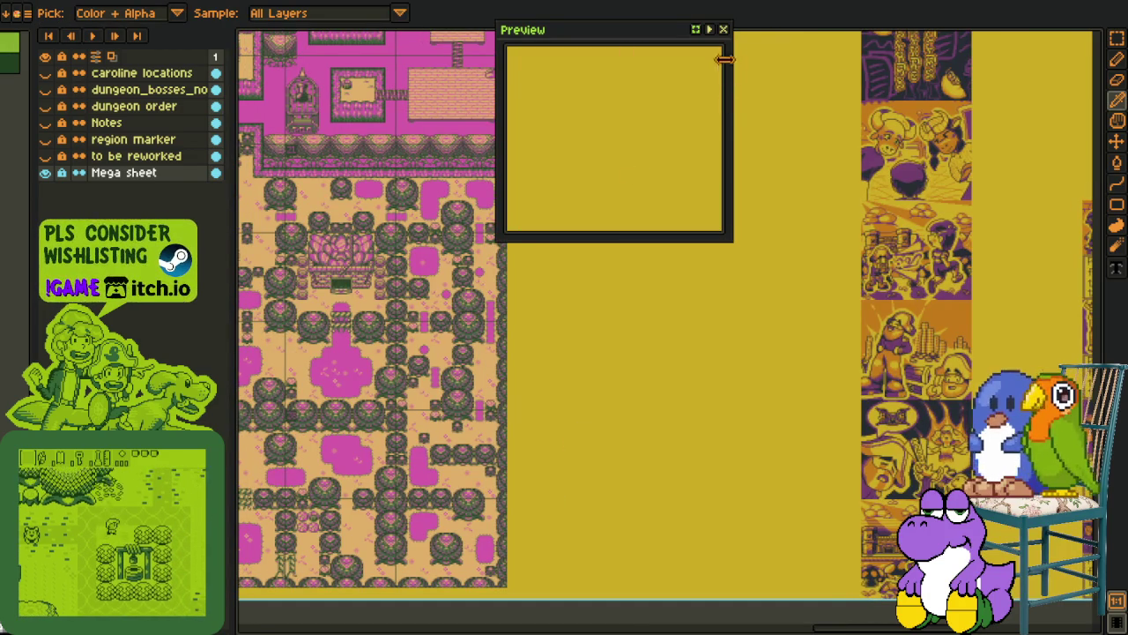
{"action": "left_click", "coordinate": [722, 29]}
{"action": "scroll", "coordinate": [581, 233], "scroll_direction": "down", "scroll_amount": 1}
{"action": "scroll", "coordinate": [511, 268], "scroll_direction": "down", "scroll_amount": 1}
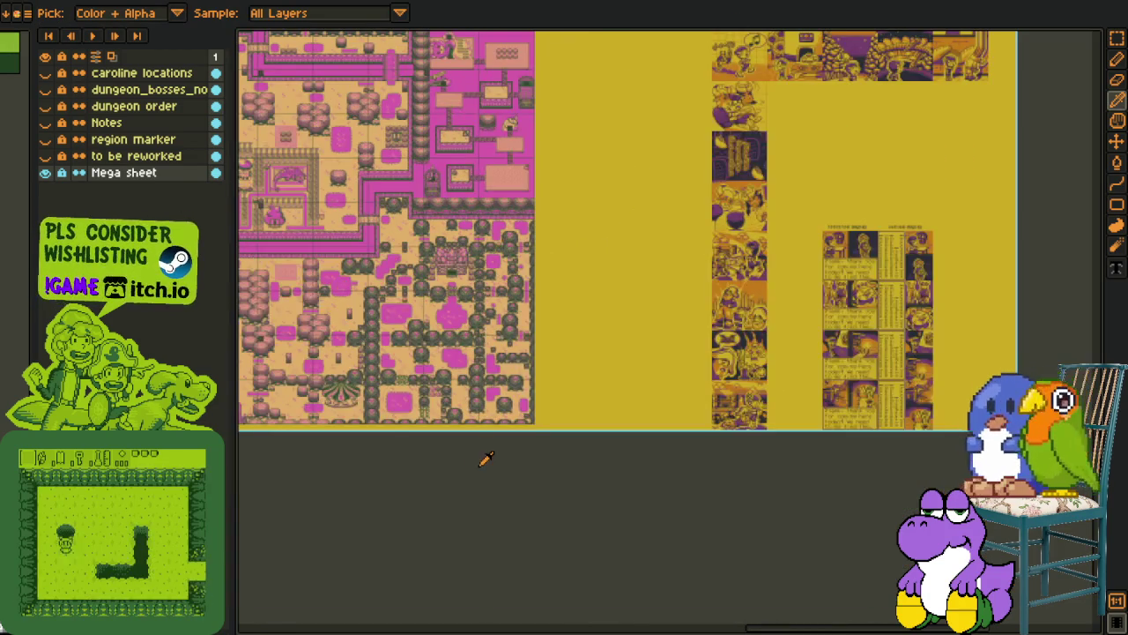
{"action": "scroll", "coordinate": [533, 265], "scroll_direction": "down", "scroll_amount": 1}
{"action": "scroll", "coordinate": [881, 291], "scroll_direction": "up", "scroll_amount": 1}
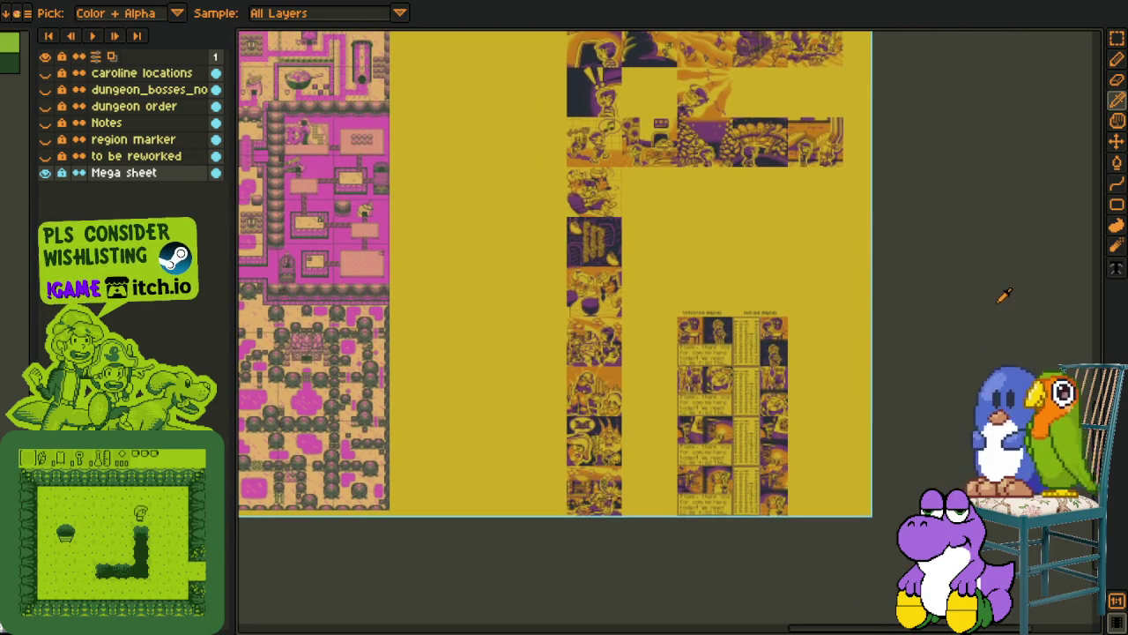
{"action": "scroll", "coordinate": [653, 354], "scroll_direction": "up", "scroll_amount": 1}
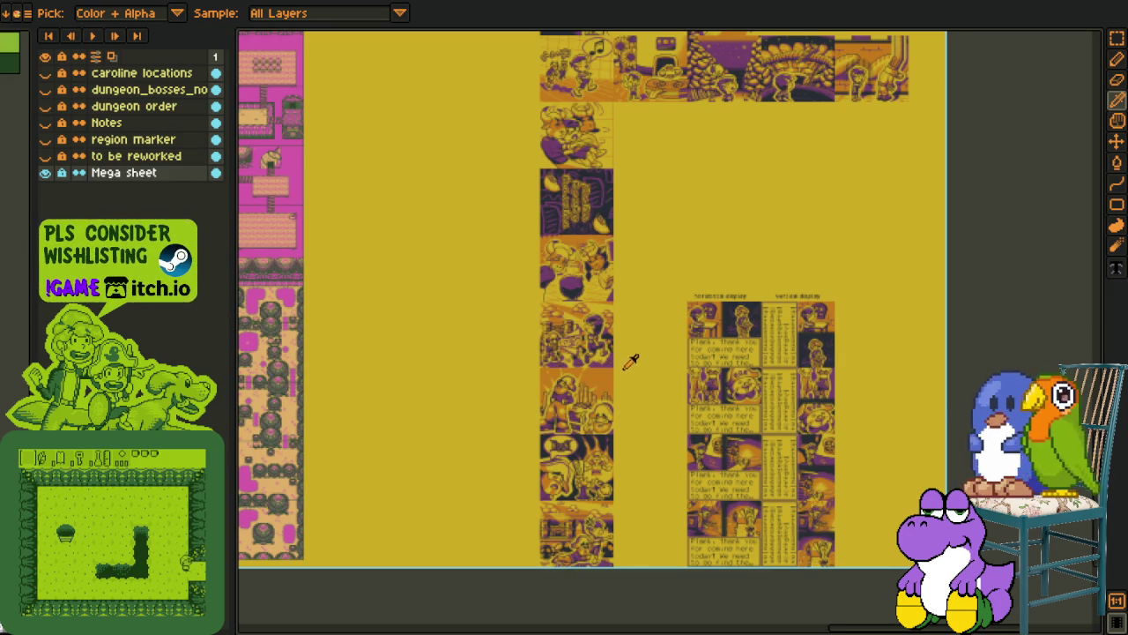
{"action": "scroll", "coordinate": [631, 361], "scroll_direction": "down", "scroll_amount": 1}
{"action": "scroll", "coordinate": [843, 363], "scroll_direction": "up", "scroll_amount": 1}
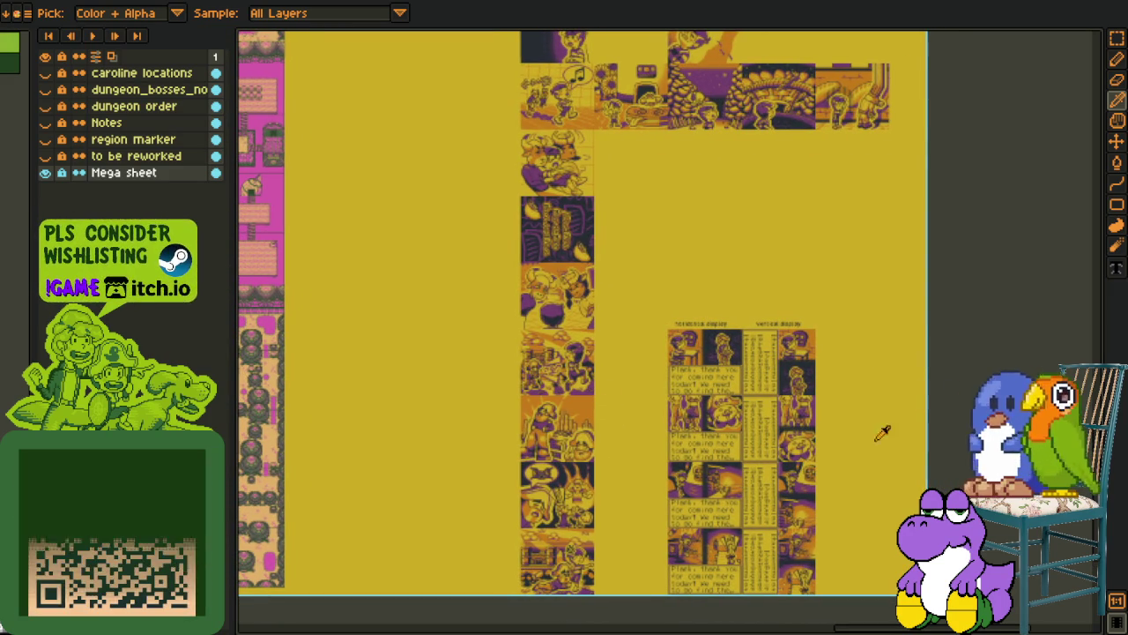
Pan and zoom across the comic sheets.
{"action": "left_click_drag", "start_coordinate": [838, 461], "coordinate": [813, 403]}
{"action": "scroll", "coordinate": [496, 266], "scroll_direction": "up", "scroll_amount": 2}
{"action": "scroll", "coordinate": [496, 266], "scroll_direction": "up", "scroll_amount": 1}
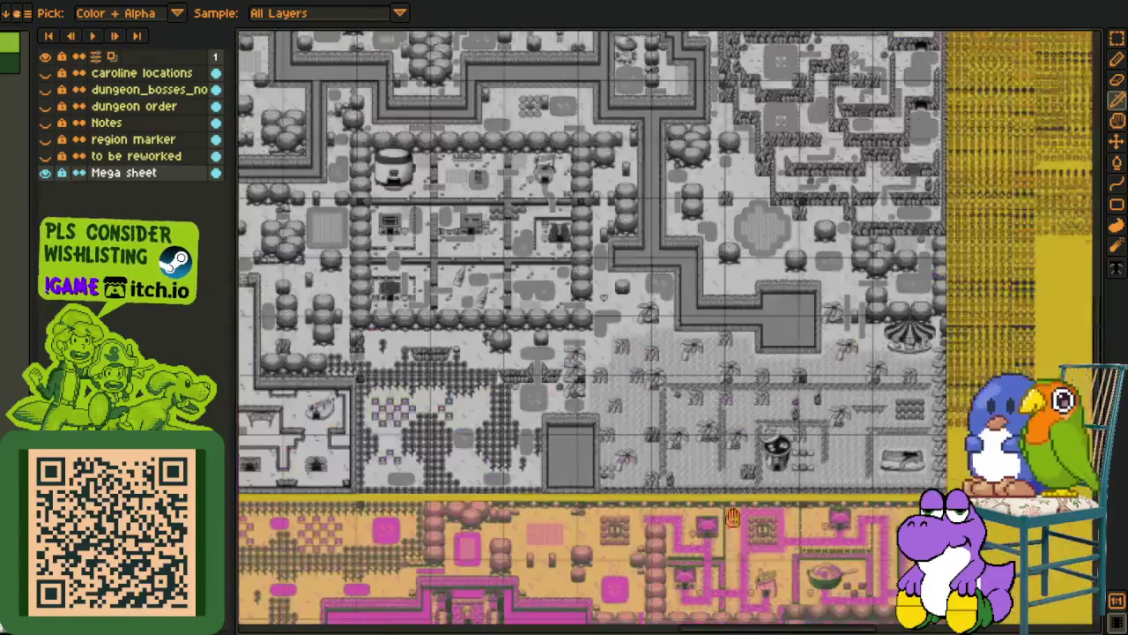
{"action": "scroll", "coordinate": [496, 266], "scroll_direction": "up", "scroll_amount": 1}
{"action": "scroll", "coordinate": [496, 266], "scroll_direction": "down", "scroll_amount": 1}
{"action": "scroll", "coordinate": [503, 267], "scroll_direction": "down", "scroll_amount": 1}
{"action": "scroll", "coordinate": [520, 265], "scroll_direction": "down", "scroll_amount": 1}
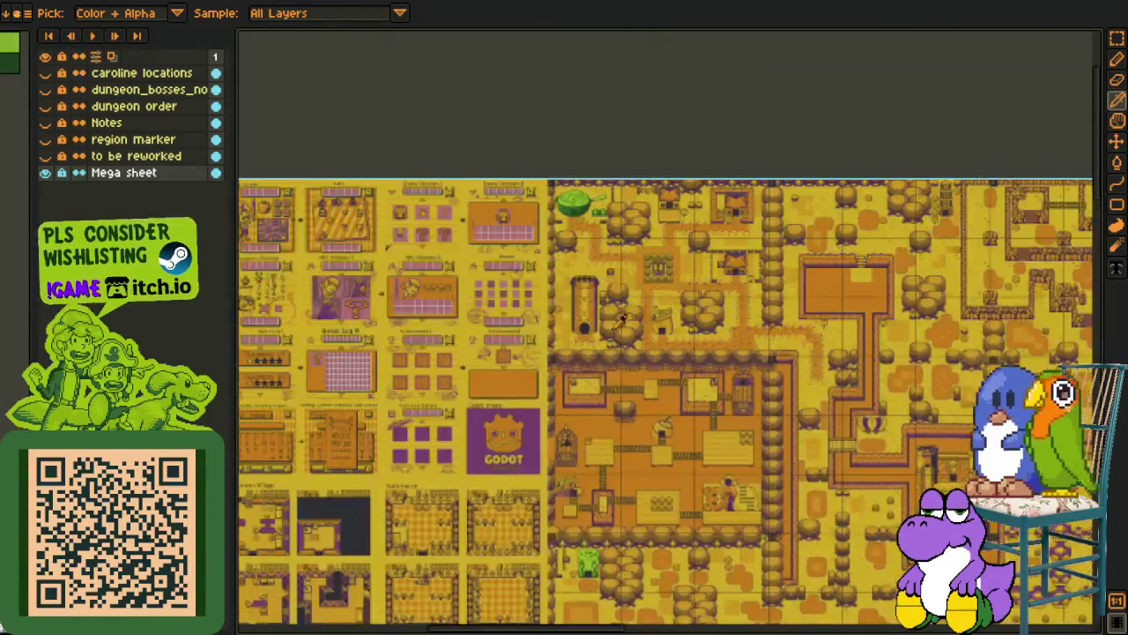
{"action": "scroll", "coordinate": [531, 264], "scroll_direction": "down", "scroll_amount": 1}
{"action": "scroll", "coordinate": [531, 265], "scroll_direction": "up", "scroll_amount": 3}
{"action": "scroll", "coordinate": [494, 264], "scroll_direction": "up", "scroll_amount": 1}
{"action": "scroll", "coordinate": [401, 263], "scroll_direction": "up", "scroll_amount": 1}
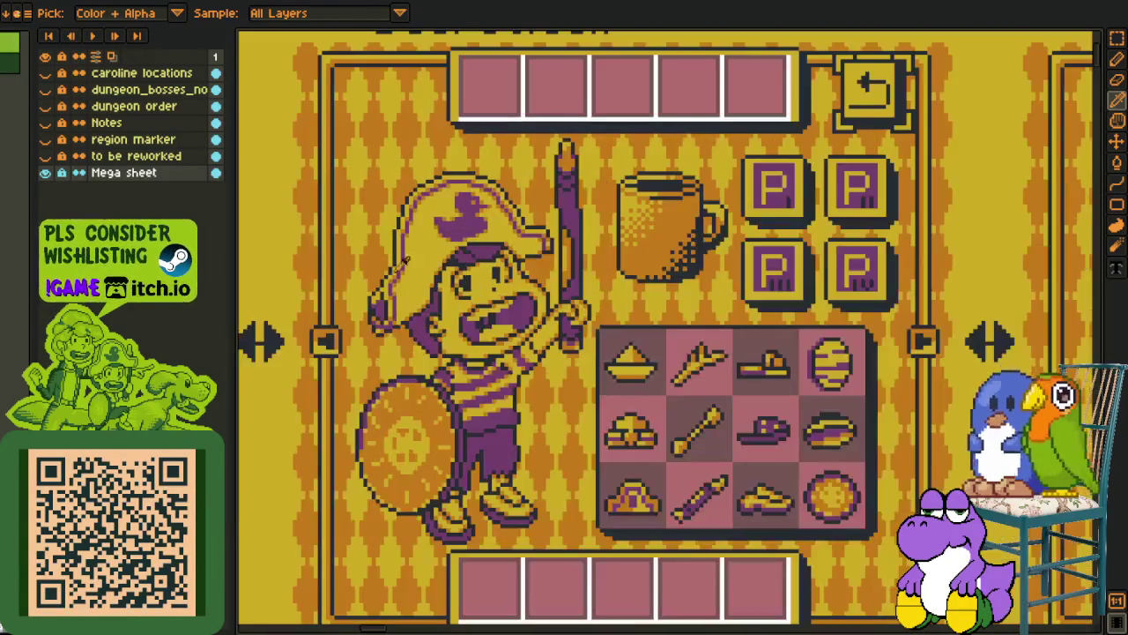
{"action": "scroll", "coordinate": [546, 369], "scroll_direction": "down", "scroll_amount": 3}
{"action": "scroll", "coordinate": [547, 368], "scroll_direction": "down", "scroll_amount": 2}
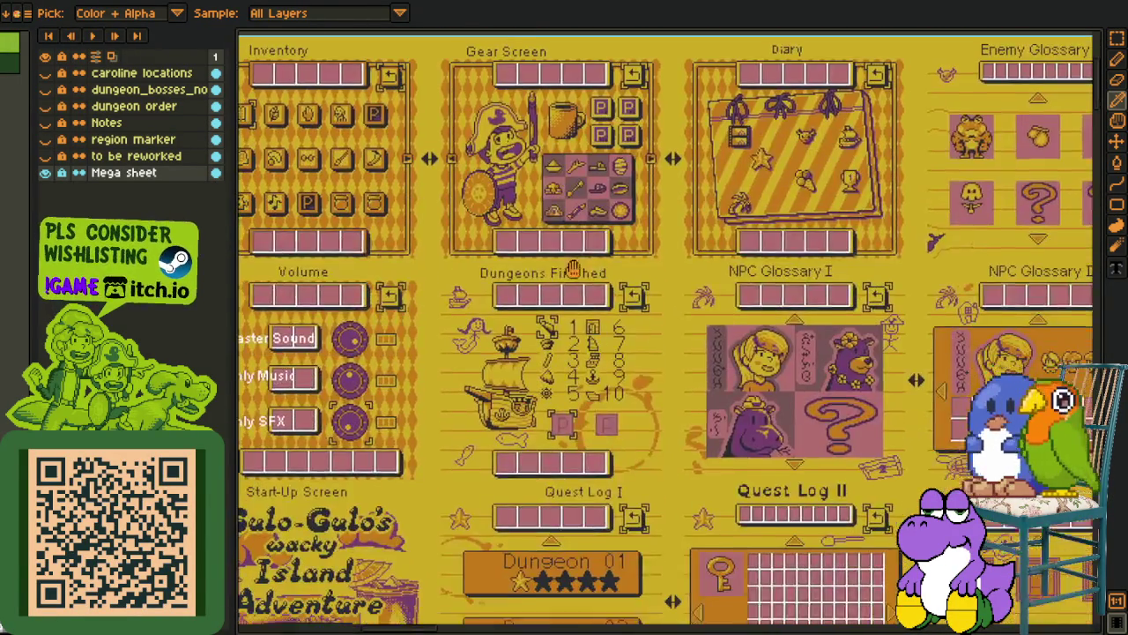
Bring the NPC Glossary and Achievement panels into view.
{"action": "mouse_move", "coordinate": [426, 516]}
{"action": "left_mouse_down"}
{"action": "mouse_move", "coordinate": [275, 333]}
{"action": "mouse_move", "coordinate": [670, 406]}
{"action": "left_mouse_up"}
{"action": "scroll", "coordinate": [401, 449], "scroll_direction": "up", "scroll_amount": 2}
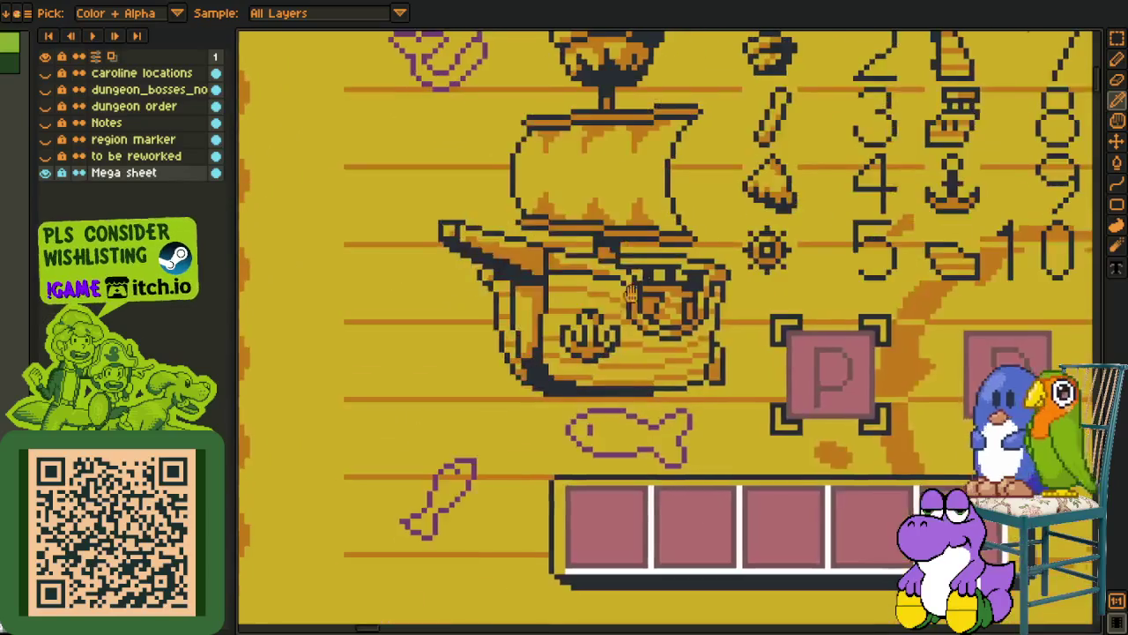
{"action": "scroll", "coordinate": [401, 449], "scroll_direction": "up", "scroll_amount": 1}
{"action": "scroll", "coordinate": [481, 267], "scroll_direction": "down", "scroll_amount": 2}
{"action": "scroll", "coordinate": [480, 266], "scroll_direction": "down", "scroll_amount": 2}
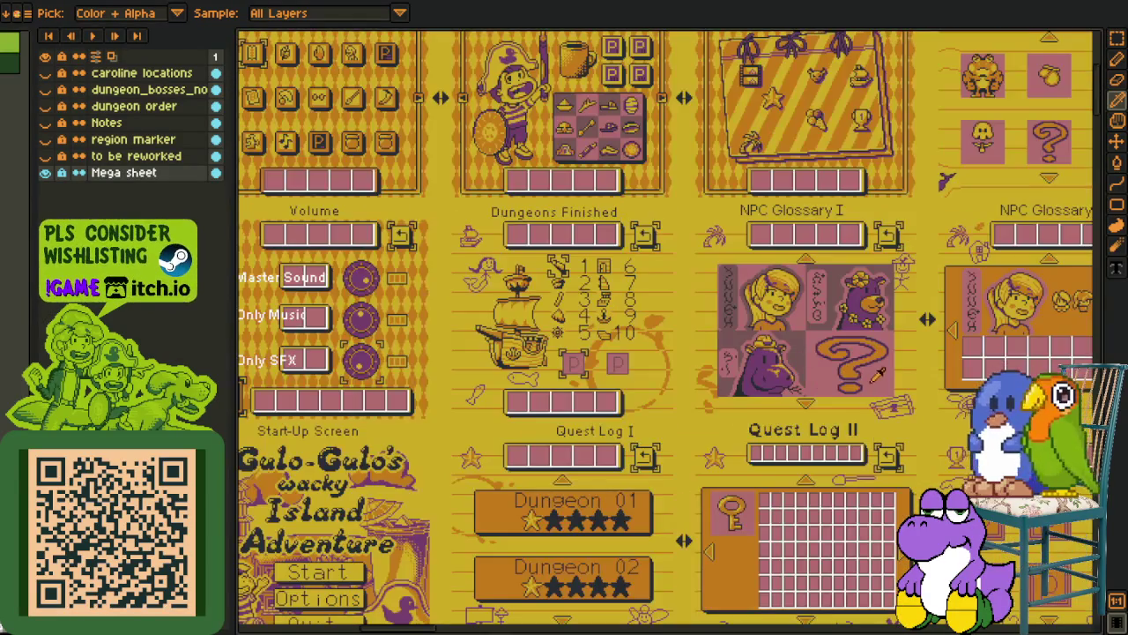
{"action": "left_click_drag", "start_coordinate": [970, 379], "coordinate": [831, 371]}
{"action": "left_click_drag", "start_coordinate": [1053, 379], "coordinate": [517, 370]}
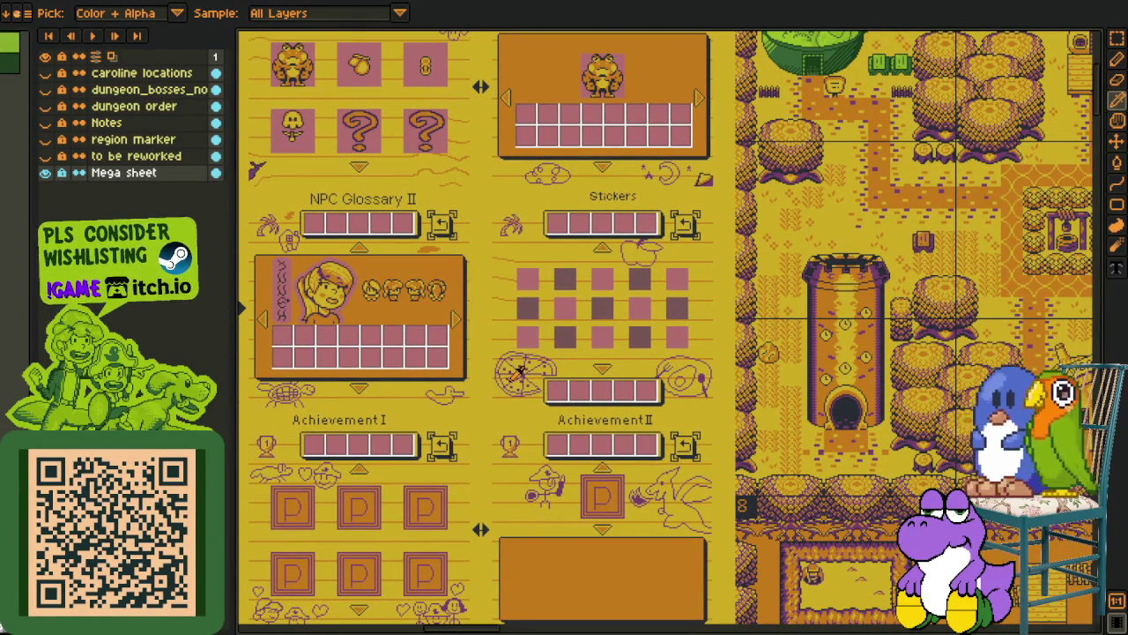
Inspect the overworld town map on the sheet.
{"action": "left_click_drag", "start_coordinate": [678, 319], "coordinate": [688, 419]}
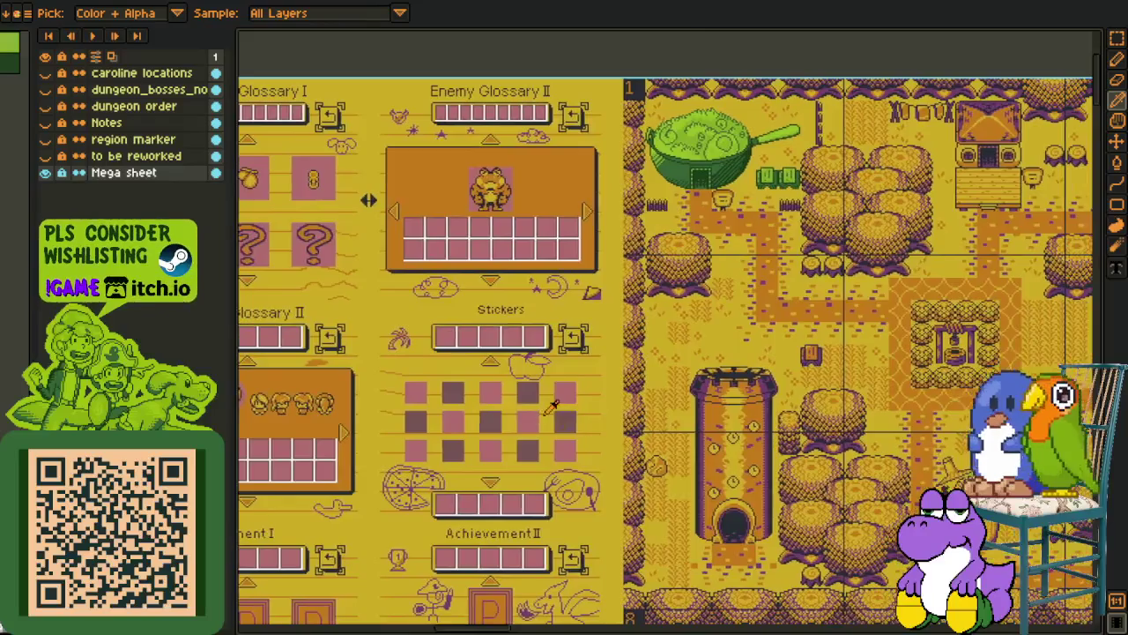
{"action": "scroll", "coordinate": [688, 419], "scroll_direction": "down", "scroll_amount": 3}
{"action": "scroll", "coordinate": [754, 331], "scroll_direction": "up", "scroll_amount": 4}
{"action": "left_click_drag", "start_coordinate": [754, 330], "coordinate": [735, 387]}
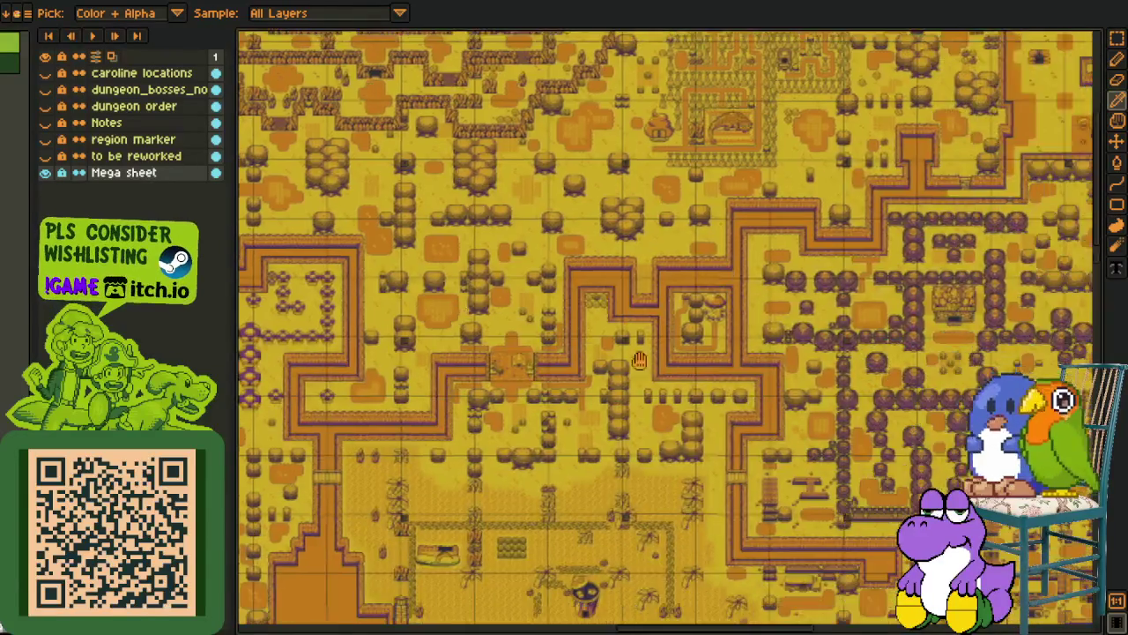
{"action": "scroll", "coordinate": [735, 388], "scroll_direction": "down", "scroll_amount": 2}
{"action": "scroll", "coordinate": [616, 265], "scroll_direction": "up", "scroll_amount": 2}
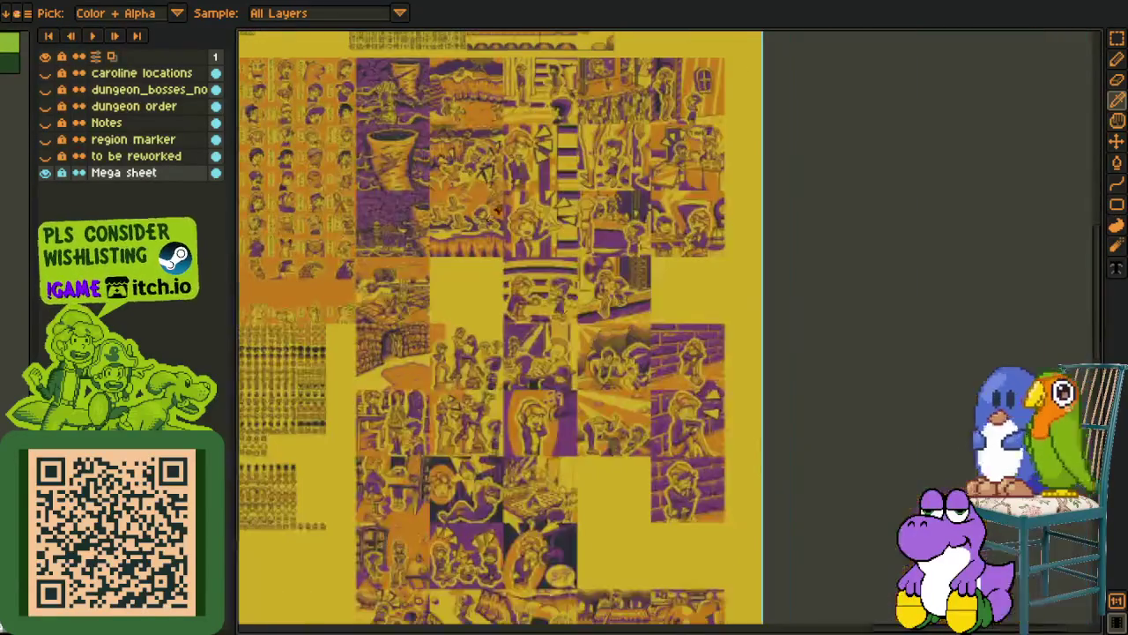
{"action": "scroll", "coordinate": [617, 265], "scroll_direction": "up", "scroll_amount": 1}
Look over the comic-art panels, then dock the working areas sheet beside the bat scene.
{"action": "left_click_drag", "start_coordinate": [616, 265], "coordinate": [567, 212]}
{"action": "scroll", "coordinate": [567, 211], "scroll_direction": "down", "scroll_amount": 15}
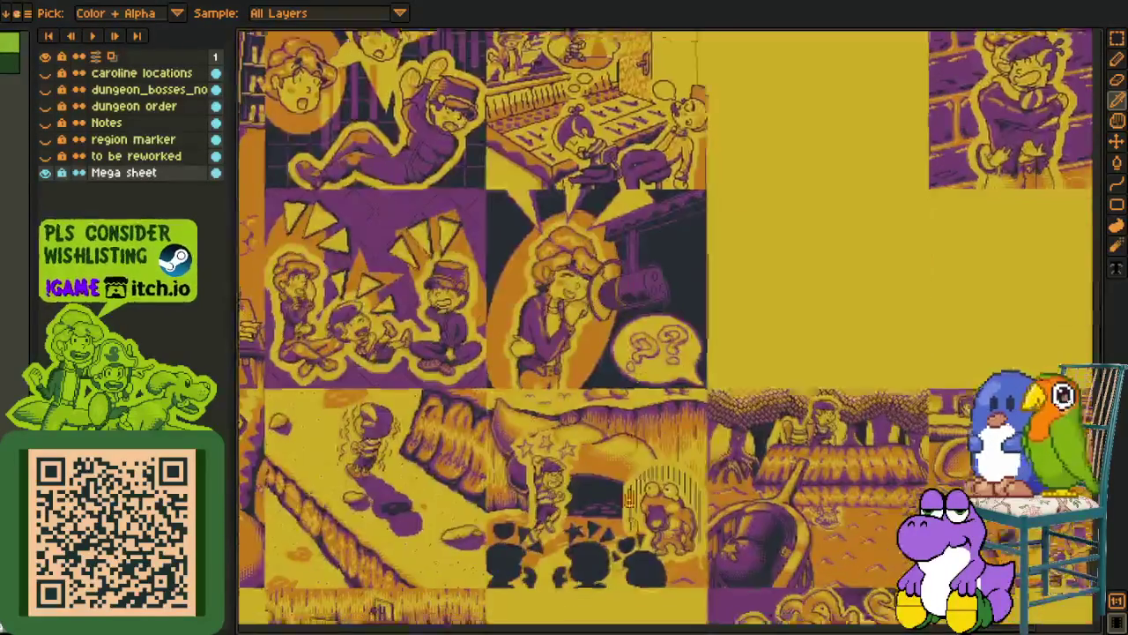
{"action": "scroll", "coordinate": [648, 404], "scroll_direction": "down", "scroll_amount": 5}
{"action": "scroll", "coordinate": [611, 432], "scroll_direction": "down", "scroll_amount": 5}
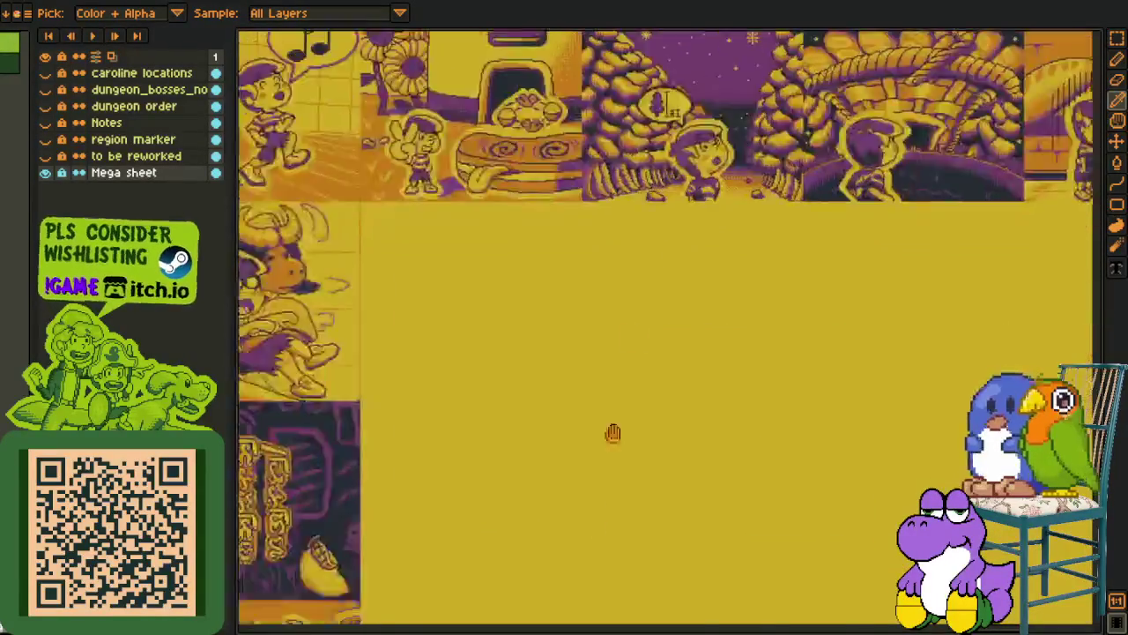
{"action": "scroll", "coordinate": [612, 433], "scroll_direction": "right", "scroll_amount": 5}
{"action": "scroll", "coordinate": [615, 387], "scroll_direction": "down", "scroll_amount": 3}
{"action": "scroll", "coordinate": [615, 388], "scroll_direction": "down", "scroll_amount": 5}
{"action": "scroll", "coordinate": [615, 388], "scroll_direction": "left", "scroll_amount": 2}
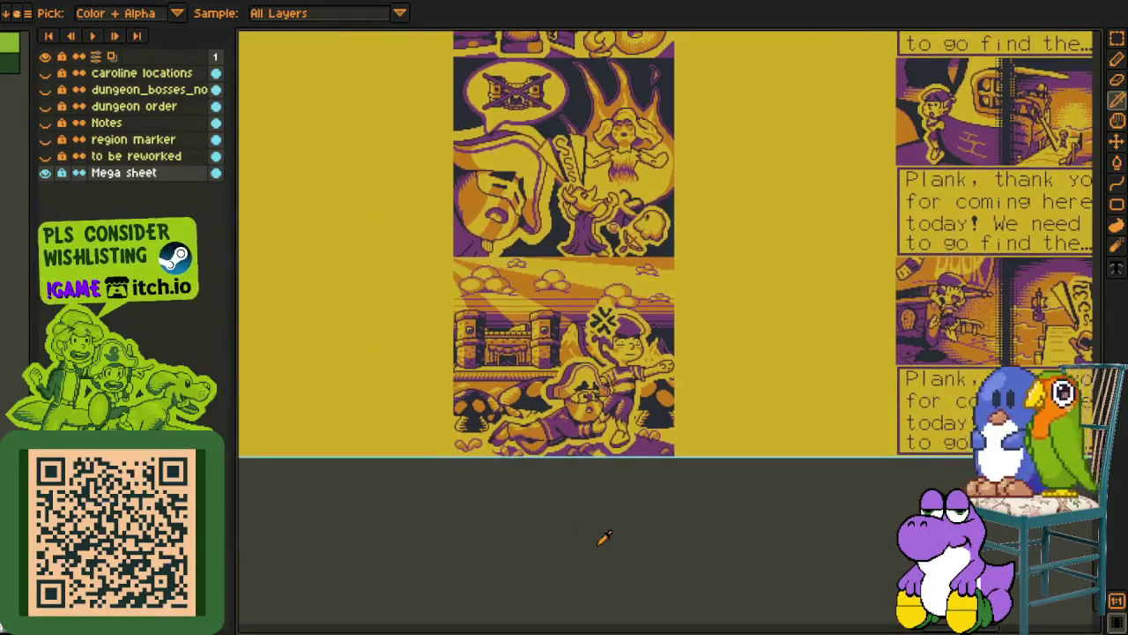
{"action": "left_click_drag", "start_coordinate": [154, 4], "coordinate": [1058, 234]}
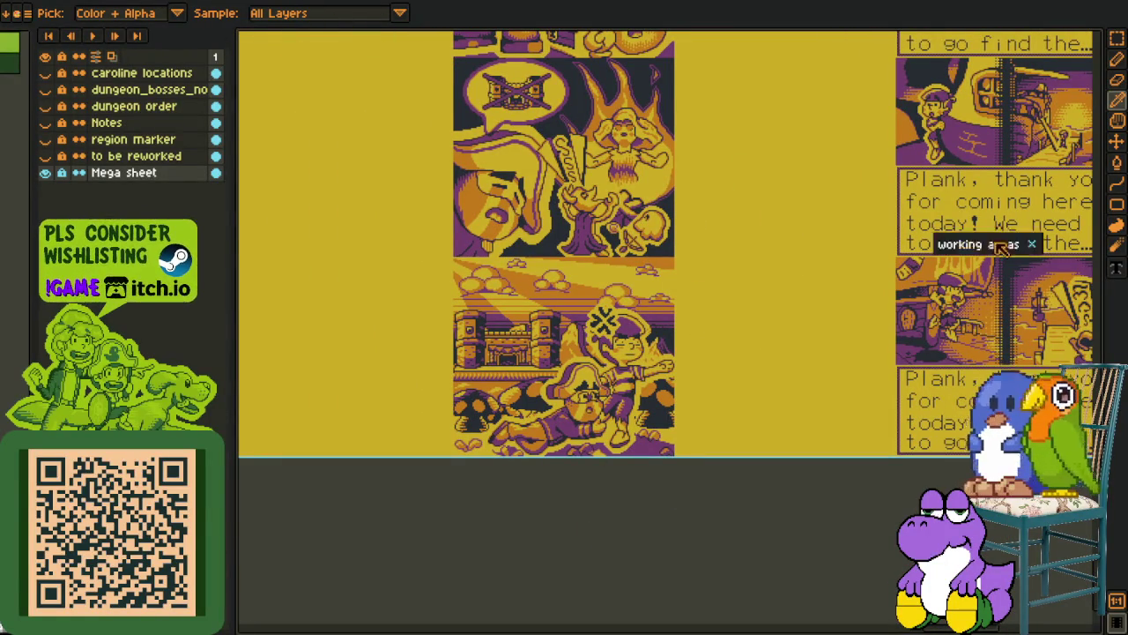
Zoom into the lower-left bat and draw black lines along its left wing edge and inner notch.
{"action": "scroll", "coordinate": [969, 331], "scroll_direction": "up", "scroll_amount": 3}
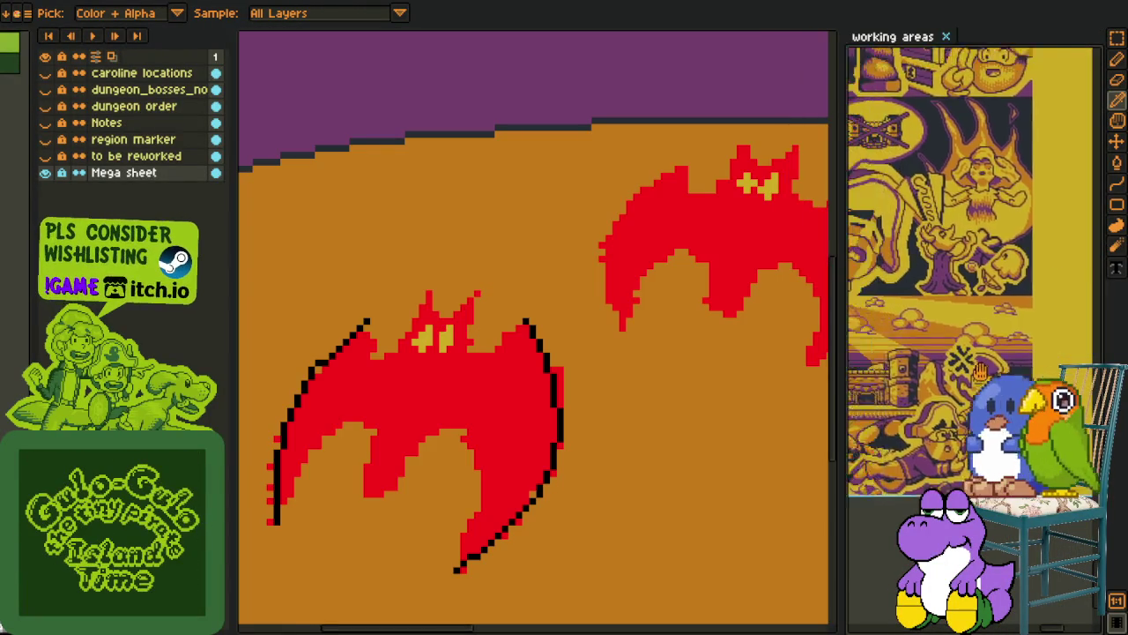
{"action": "scroll", "coordinate": [969, 330], "scroll_direction": "left", "scroll_amount": 3}
{"action": "scroll", "coordinate": [969, 331], "scroll_direction": "up", "scroll_amount": 3}
{"action": "scroll", "coordinate": [978, 331], "scroll_direction": "left", "scroll_amount": 1}
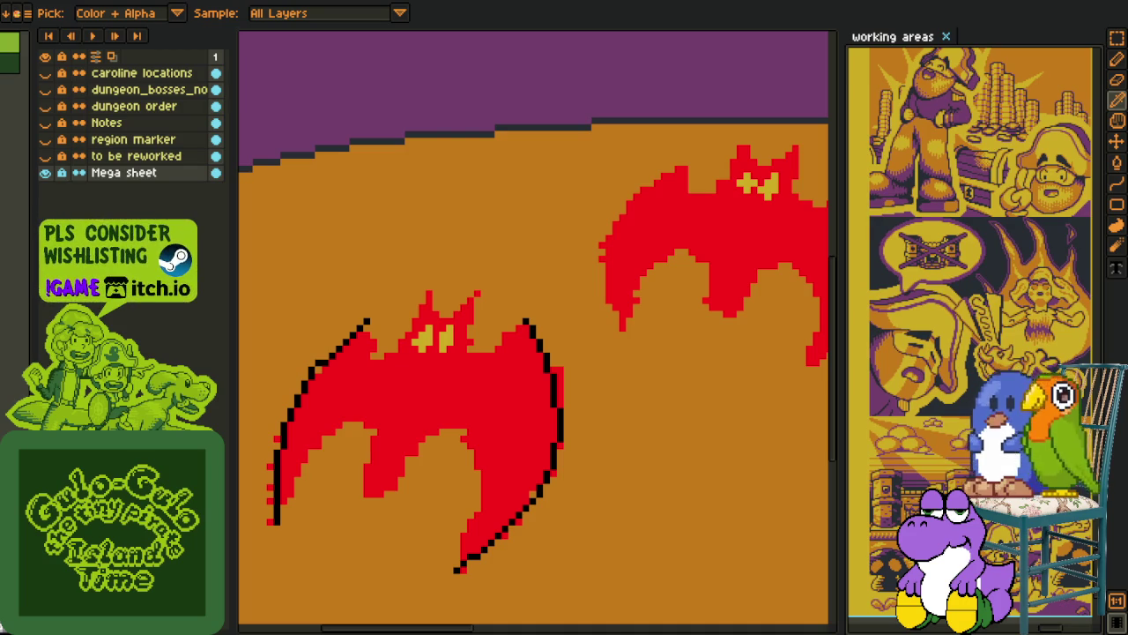
{"action": "scroll", "coordinate": [335, 354], "scroll_direction": "down", "scroll_amount": 2}
{"action": "scroll", "coordinate": [363, 415], "scroll_direction": "up", "scroll_amount": 1}
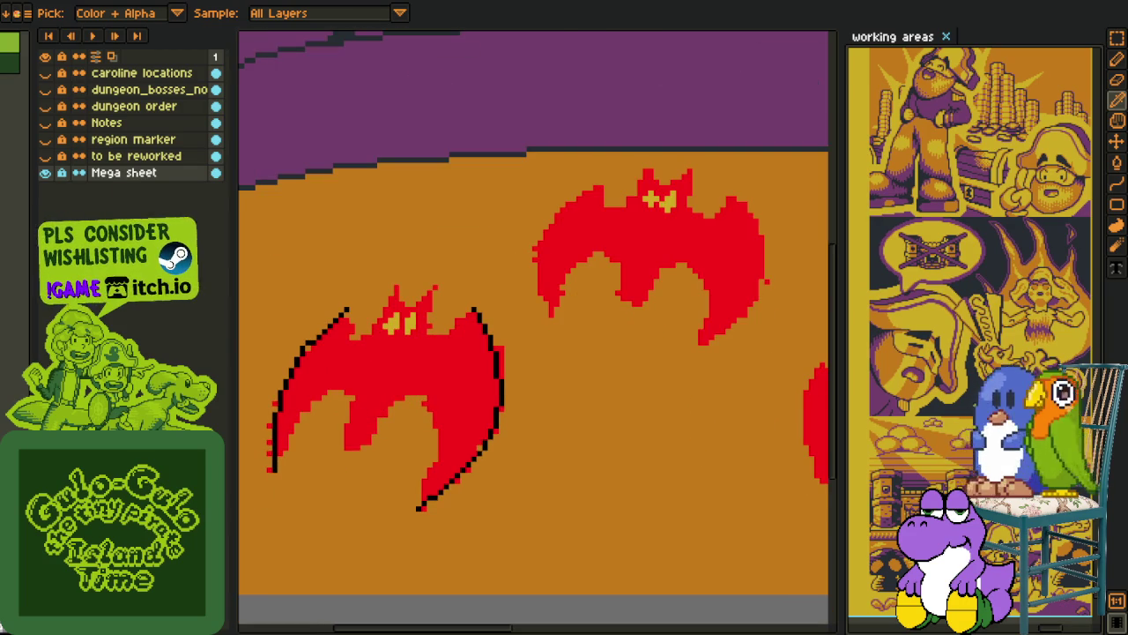
{"action": "scroll", "coordinate": [300, 397], "scroll_direction": "up", "scroll_amount": 1}
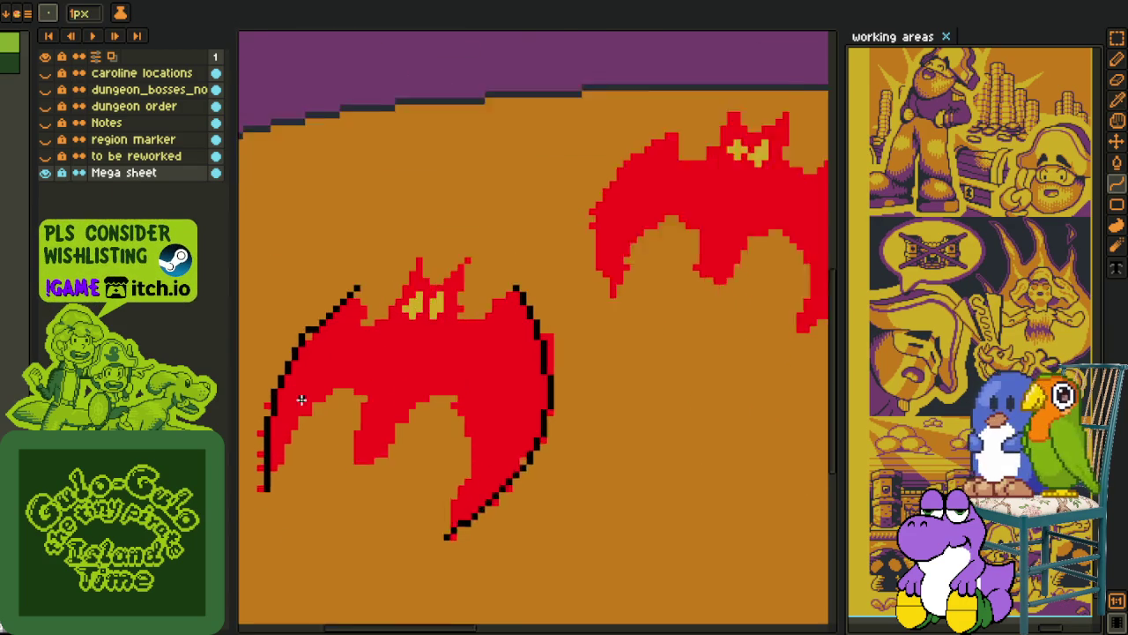
{"action": "scroll", "coordinate": [269, 484], "scroll_direction": "up", "scroll_amount": 1}
{"action": "scroll", "coordinate": [284, 490], "scroll_direction": "up", "scroll_amount": 1}
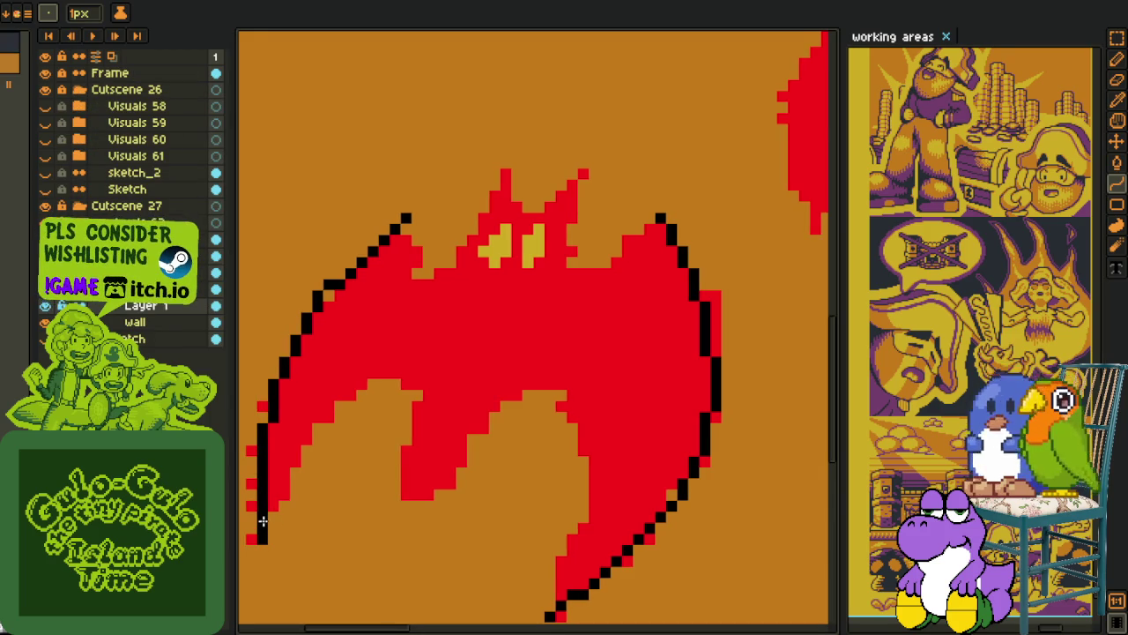
{"action": "mouse_move", "coordinate": [269, 511]}
{"action": "left_mouse_down"}
{"action": "mouse_move", "coordinate": [404, 384]}
{"action": "mouse_move", "coordinate": [329, 370]}
{"action": "mouse_move", "coordinate": [360, 370]}
{"action": "mouse_move", "coordinate": [351, 362]}
{"action": "left_mouse_up"}
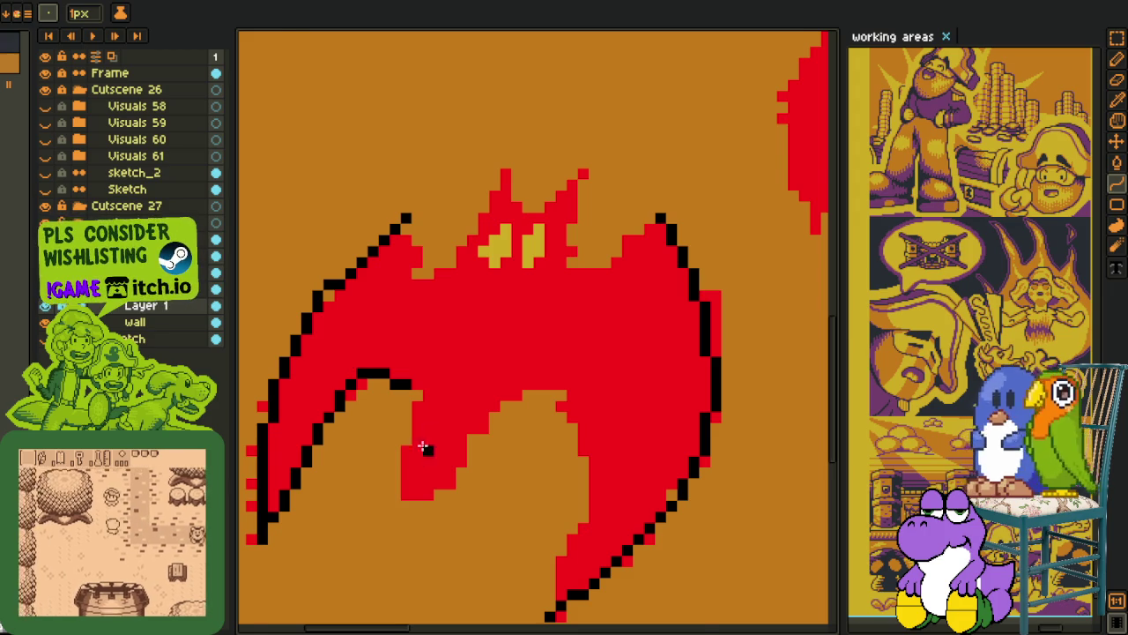
{"action": "scroll", "coordinate": [410, 476], "scroll_direction": "up", "scroll_amount": 1}
{"action": "mouse_move", "coordinate": [401, 498]}
{"action": "left_mouse_down"}
{"action": "mouse_move", "coordinate": [405, 374]}
{"action": "mouse_move", "coordinate": [428, 373]}
{"action": "mouse_move", "coordinate": [401, 344]}
{"action": "left_mouse_up"}
Draw a black curved outline along the next notch under the wing.
{"action": "key", "text": "e"}
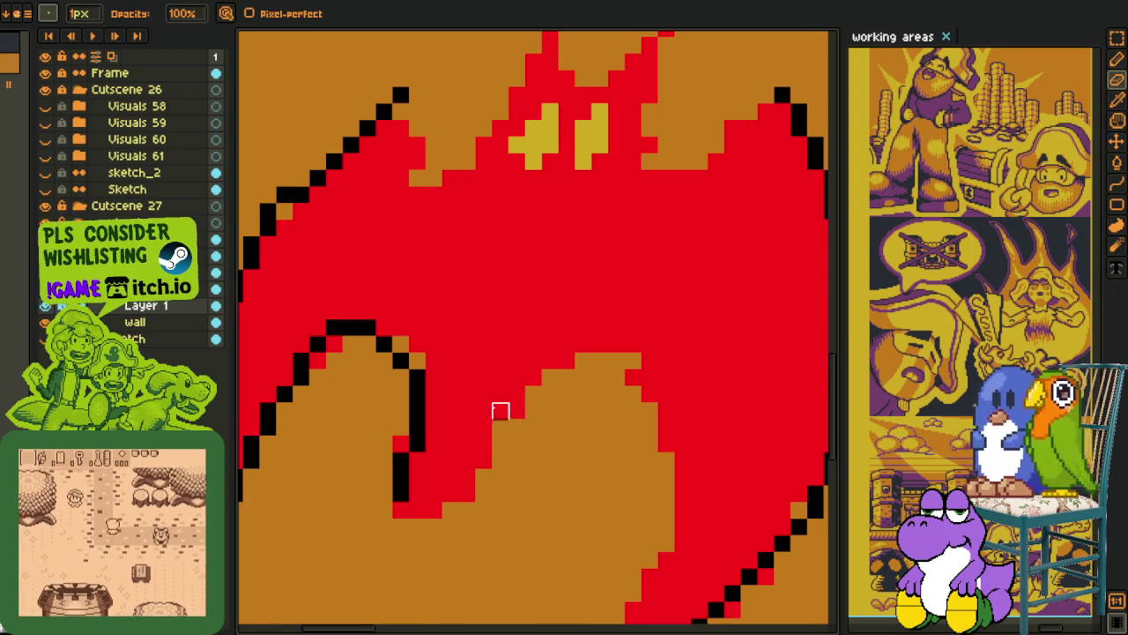
{"action": "key", "text": "shift+l"}
{"action": "left_click", "coordinate": [563, 361]}
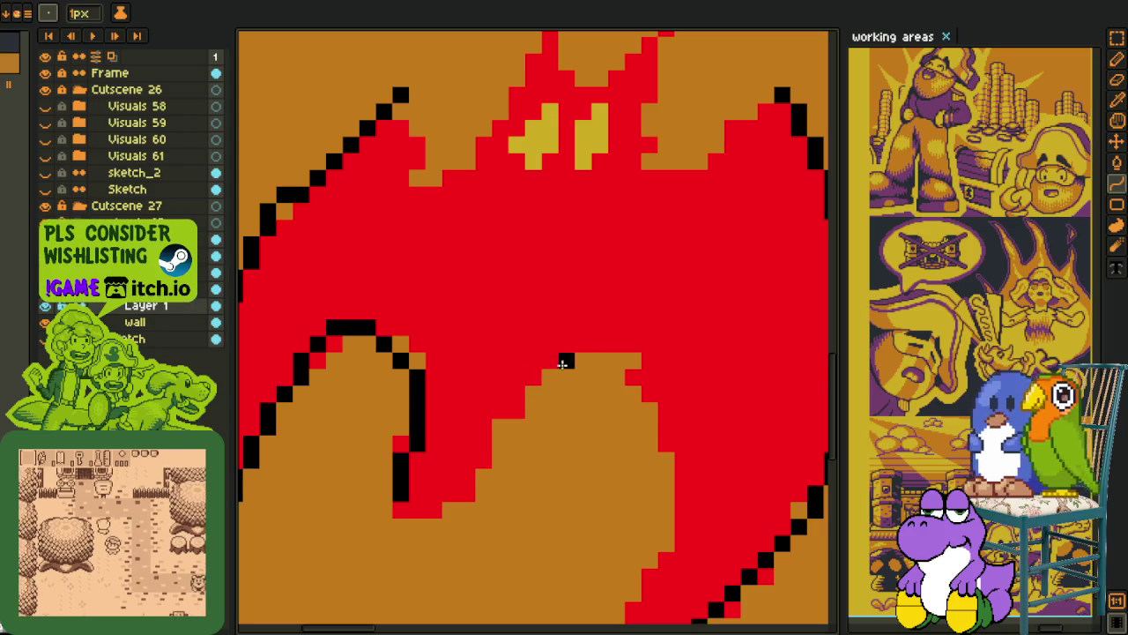
{"action": "mouse_move", "coordinate": [599, 360]}
{"action": "left_mouse_down"}
{"action": "mouse_move", "coordinate": [446, 509]}
{"action": "mouse_move", "coordinate": [524, 358]}
{"action": "left_mouse_up"}
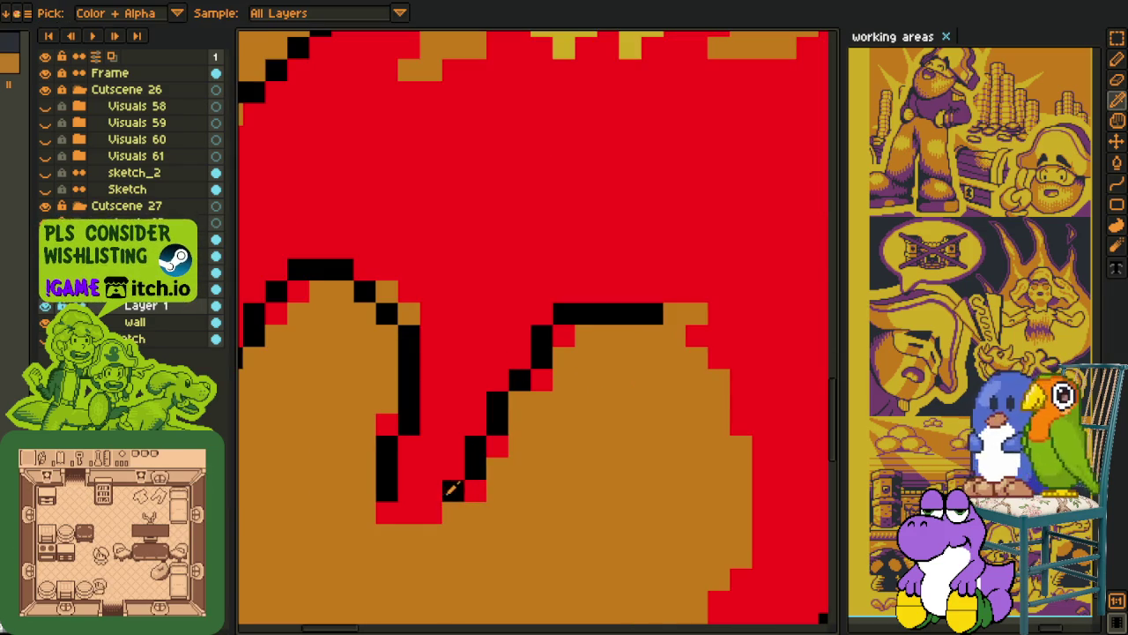
{"action": "scroll", "coordinate": [445, 511], "scroll_direction": "up", "scroll_amount": 1}
Draw a curved black outline up from the wing's bottom tip, undoing a stray stroke.
{"action": "key", "text": "b"}
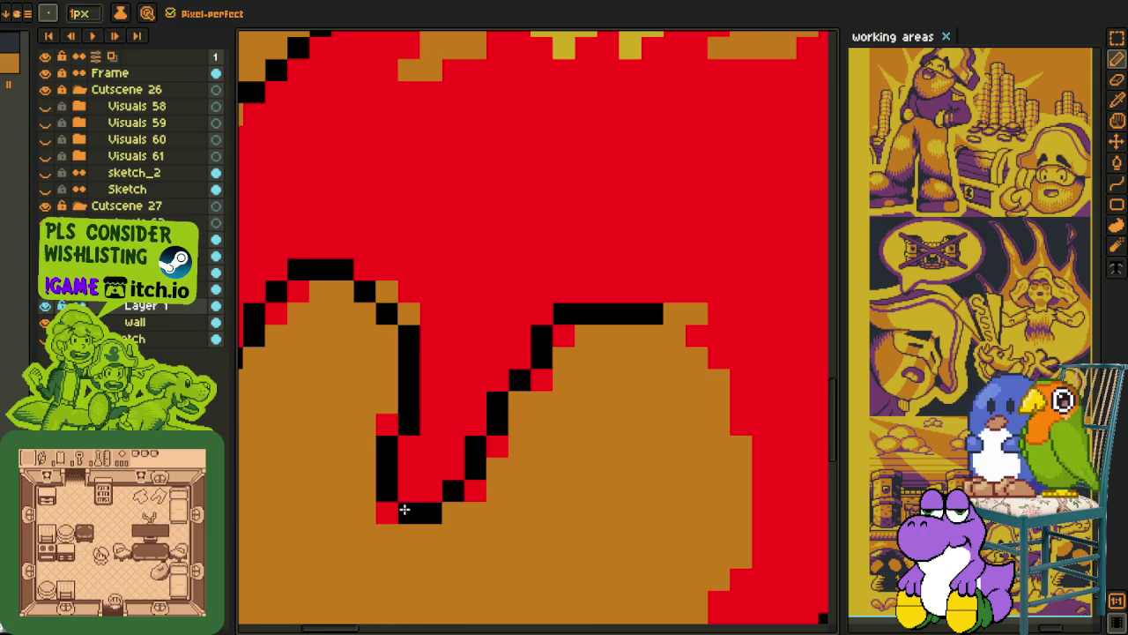
{"action": "scroll", "coordinate": [404, 510], "scroll_direction": "down", "scroll_amount": 2}
{"action": "scroll", "coordinate": [489, 527], "scroll_direction": "up", "scroll_amount": 1}
{"action": "key", "text": "shift+l"}
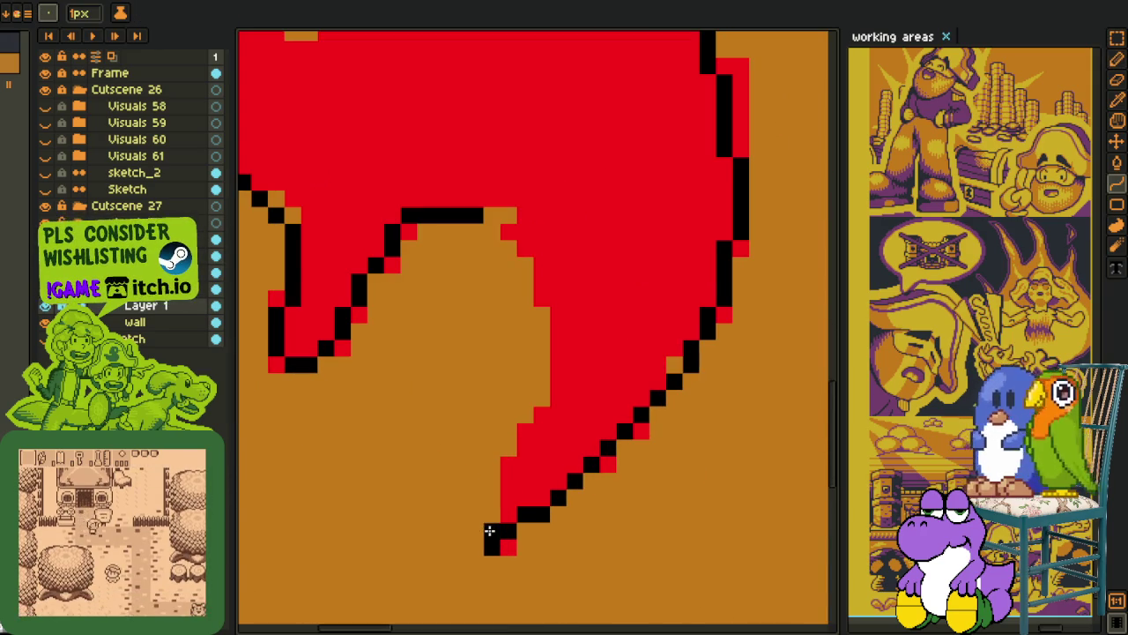
{"action": "mouse_move", "coordinate": [489, 529]}
{"action": "left_mouse_down"}
{"action": "mouse_move", "coordinate": [495, 219]}
{"action": "mouse_move", "coordinate": [575, 330]}
{"action": "left_mouse_up"}
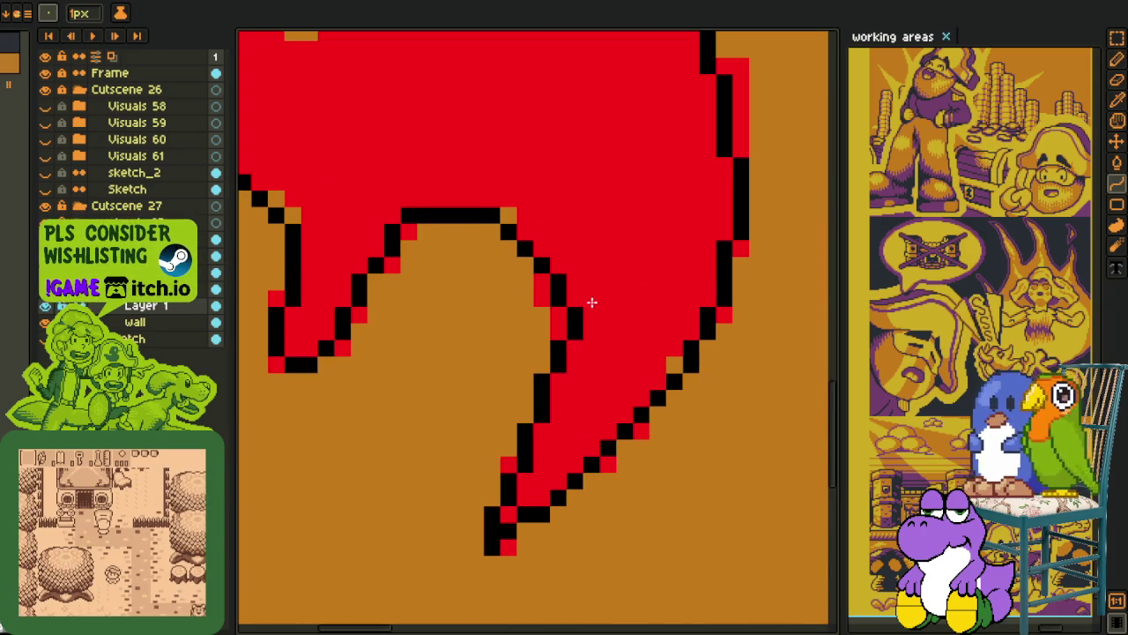
{"action": "left_click", "coordinate": [577, 367]}
{"action": "key", "text": "ctrl+z"}
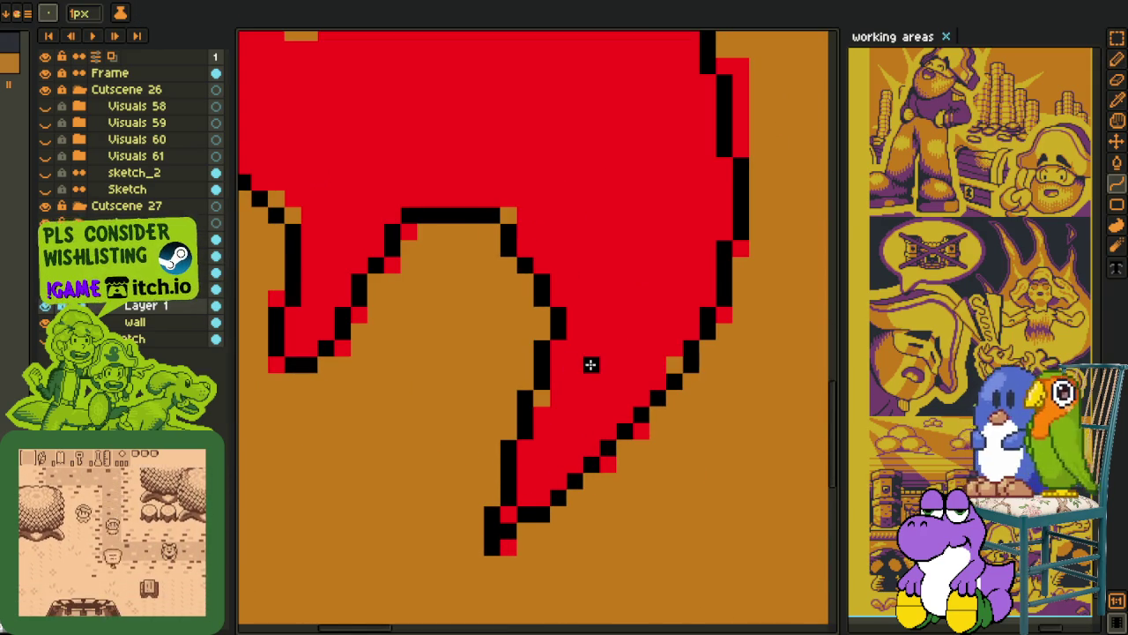
Erase a stray outline pixel and add black pixels to fix the notch outline.
{"action": "key", "text": "e"}
{"action": "scroll", "coordinate": [564, 352], "scroll_direction": "up", "scroll_amount": 1}
{"action": "left_click", "coordinate": [536, 345]}
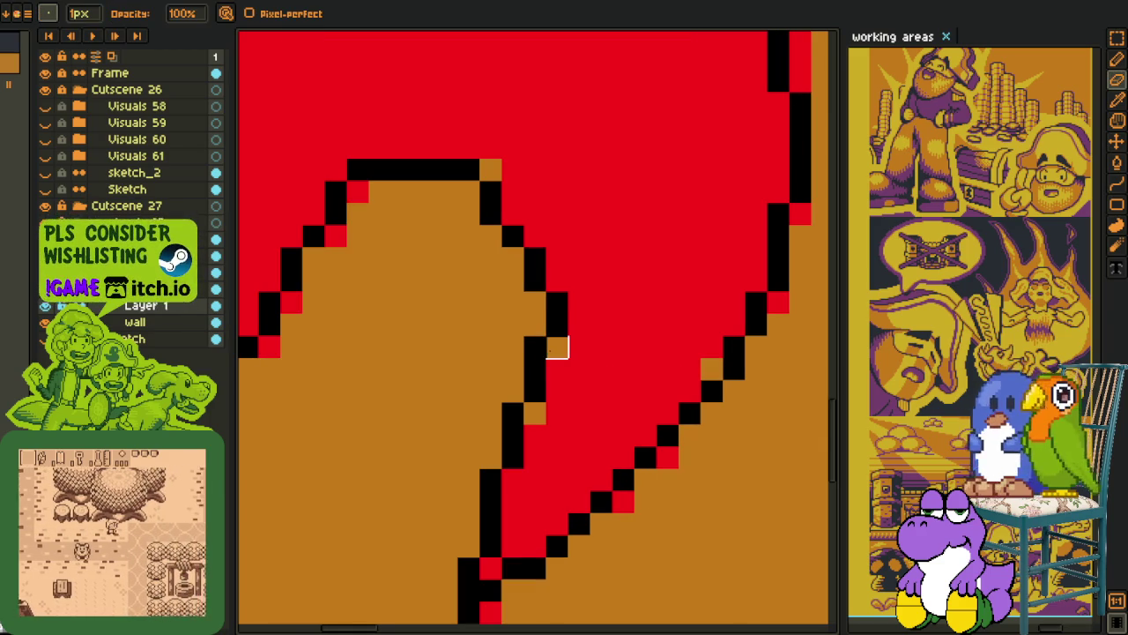
{"action": "key", "text": "b"}
{"action": "left_click", "coordinate": [557, 346]}
{"action": "left_click", "coordinate": [534, 411]}
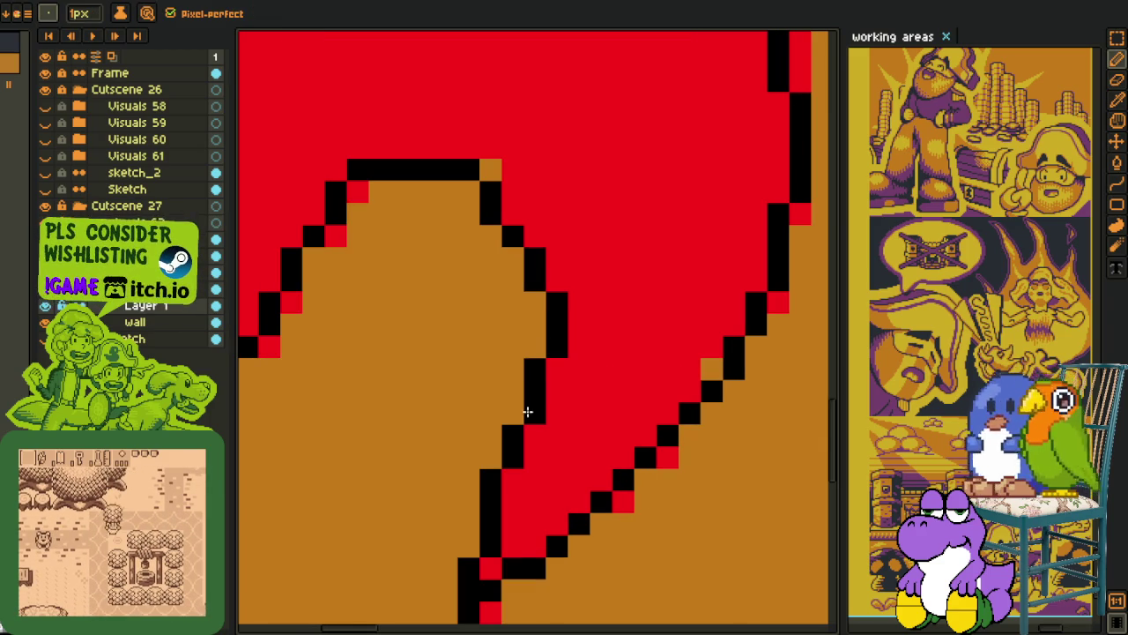
Shift an outline pixel over and smooth the outline near the notch's peak.
{"action": "scroll", "coordinate": [514, 428], "scroll_direction": "up", "scroll_amount": 3}
{"action": "key", "text": "b"}
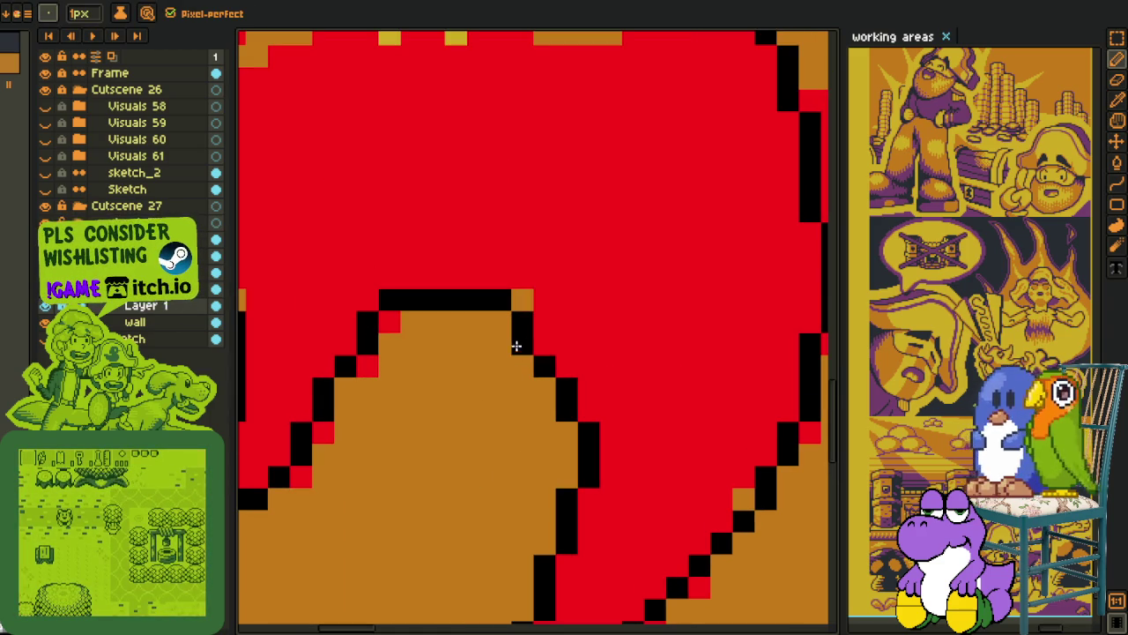
{"action": "left_click_drag", "start_coordinate": [518, 345], "coordinate": [538, 343]}
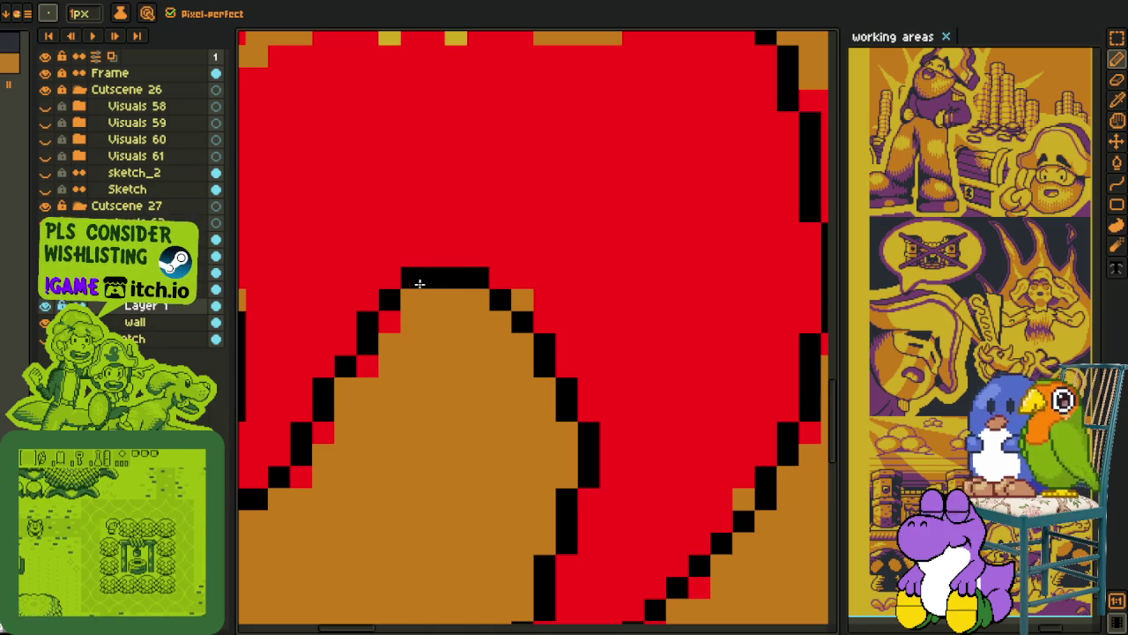
{"action": "left_click", "coordinate": [475, 280]}
{"action": "scroll", "coordinate": [476, 282], "scroll_direction": "down", "scroll_amount": 3}
{"action": "scroll", "coordinate": [481, 295], "scroll_direction": "down", "scroll_amount": 1}
{"action": "scroll", "coordinate": [525, 392], "scroll_direction": "up", "scroll_amount": 3}
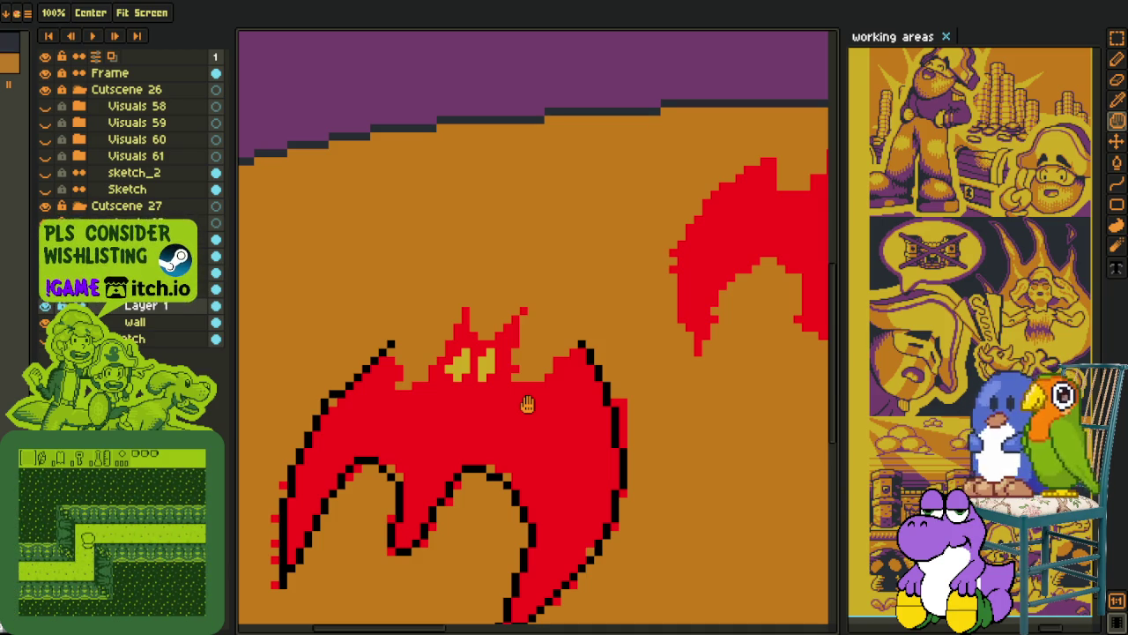
Move three black wing-edge outline pixels one step higher, erasing the old ones.
{"action": "scroll", "coordinate": [340, 388], "scroll_direction": "up", "scroll_amount": 3}
{"action": "key", "text": "b"}
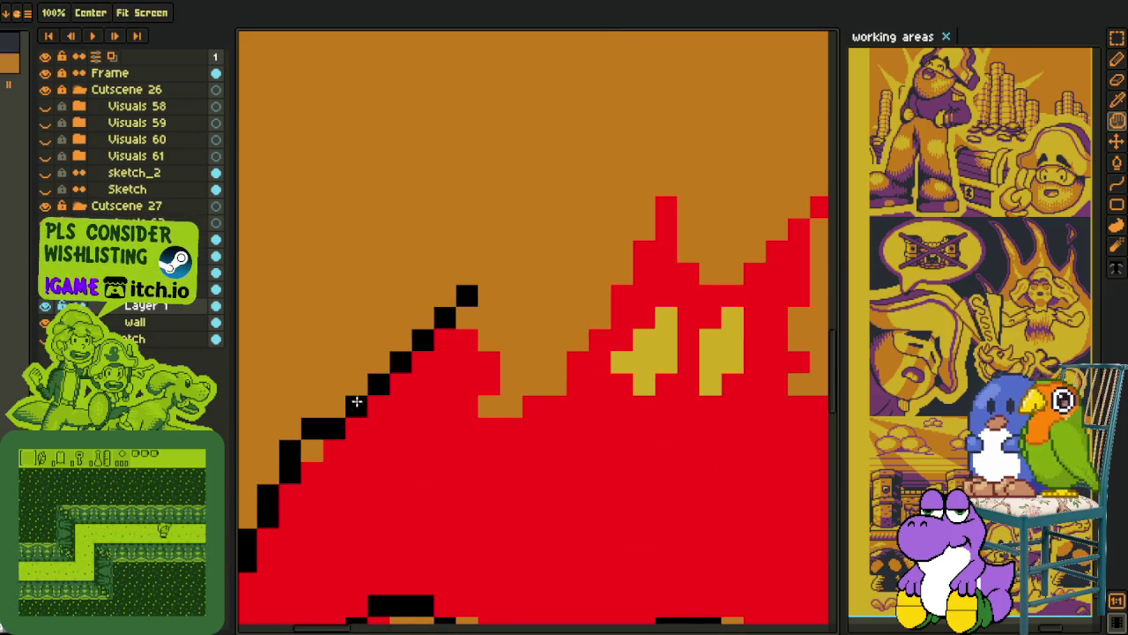
{"action": "right_click", "coordinate": [346, 410]}
{"action": "left_click", "coordinate": [358, 388]}
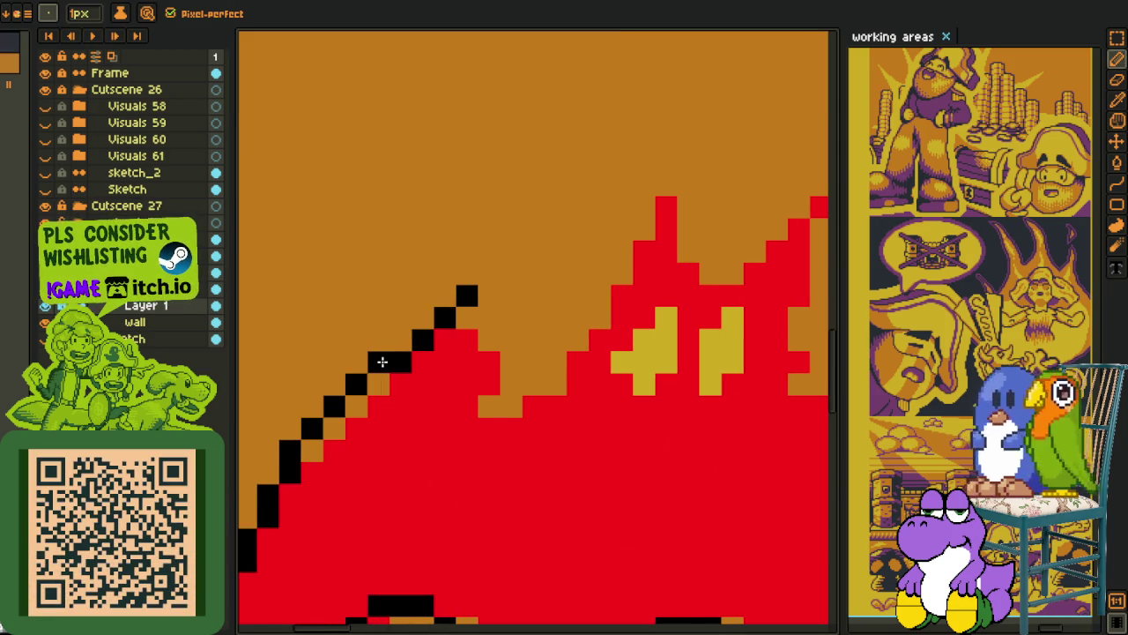
{"action": "right_click", "coordinate": [399, 361]}
{"action": "left_click", "coordinate": [400, 344]}
{"action": "right_click", "coordinate": [423, 341]}
{"action": "left_click", "coordinate": [423, 318]}
Outline the ear's left side and the gap to the wing, redoing misplaced pixels.
{"action": "scroll", "coordinate": [479, 307], "scroll_direction": "down", "scroll_amount": 3}
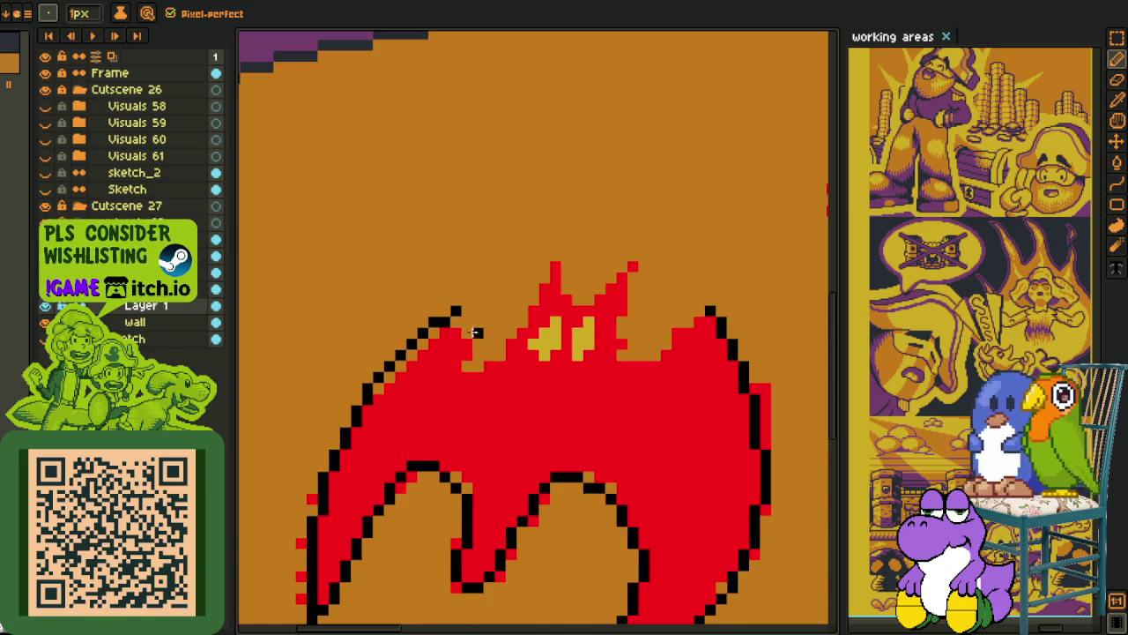
{"action": "scroll", "coordinate": [492, 314], "scroll_direction": "up", "scroll_amount": 3}
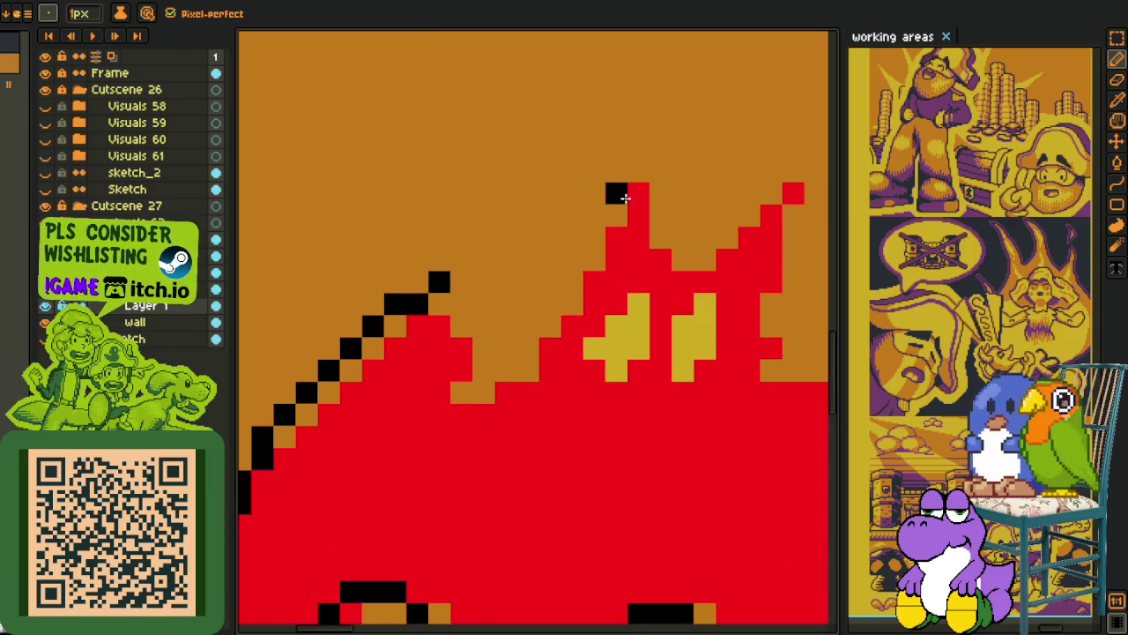
{"action": "mouse_move", "coordinate": [617, 193]}
{"action": "left_mouse_down"}
{"action": "mouse_move", "coordinate": [493, 405]}
{"action": "mouse_move", "coordinate": [437, 396]}
{"action": "mouse_move", "coordinate": [436, 372]}
{"action": "mouse_move", "coordinate": [461, 349]}
{"action": "left_mouse_up"}
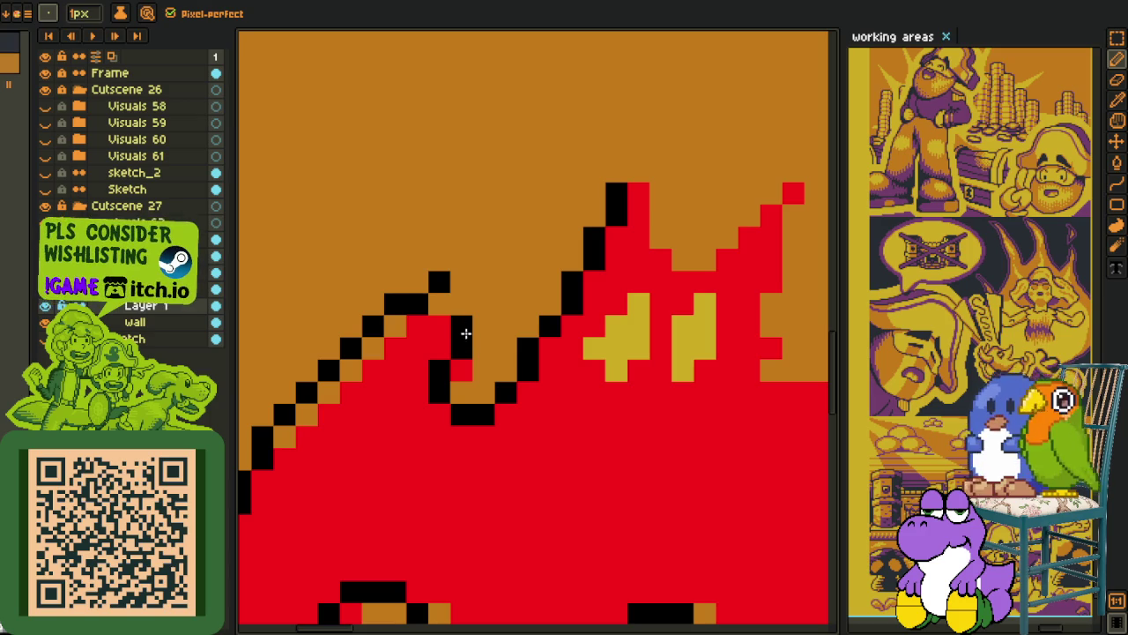
{"action": "left_click_drag", "start_coordinate": [465, 329], "coordinate": [445, 348]}
{"action": "left_click", "coordinate": [478, 305]}
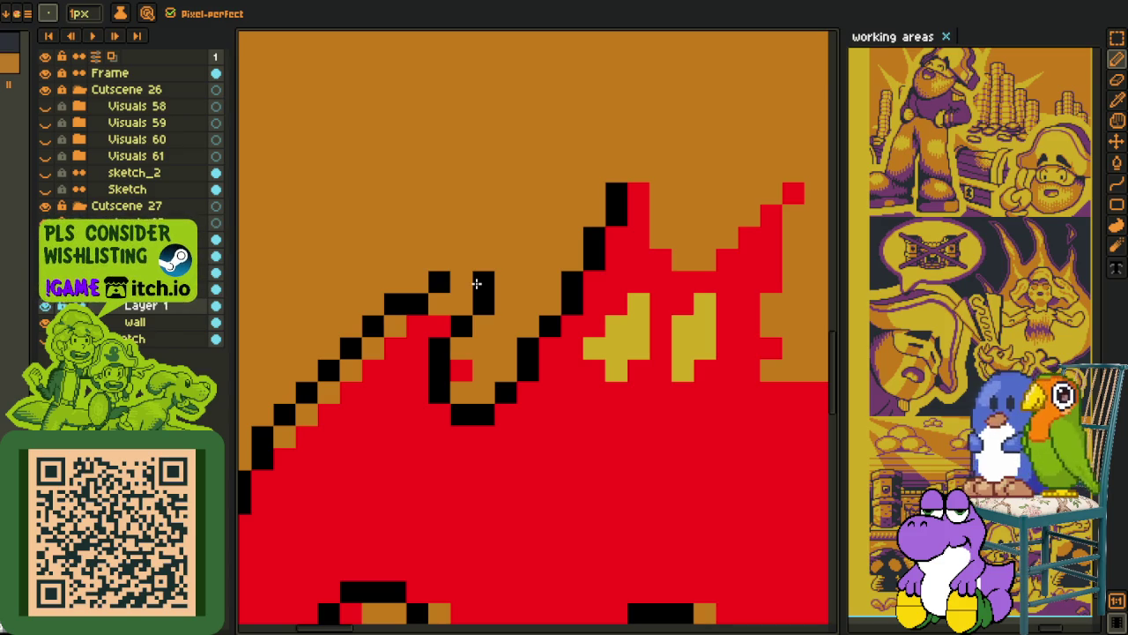
{"action": "key", "text": "ctrl+z"}
{"action": "left_click", "coordinate": [454, 302]}
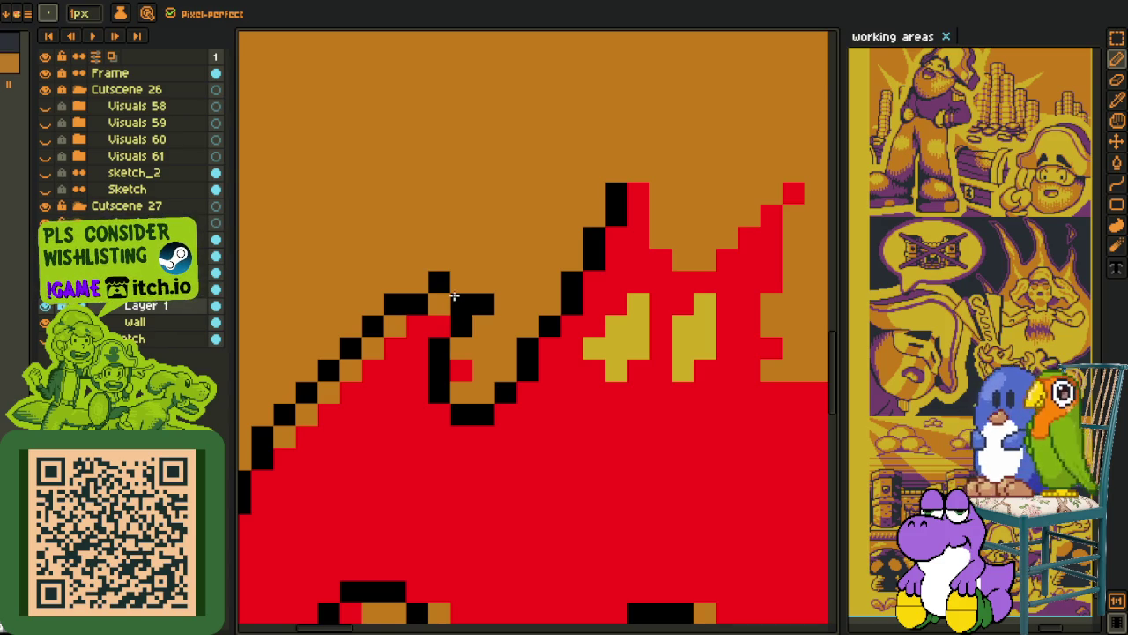
{"action": "key", "text": "ctrl+z"}
{"action": "left_click", "coordinate": [438, 306]}
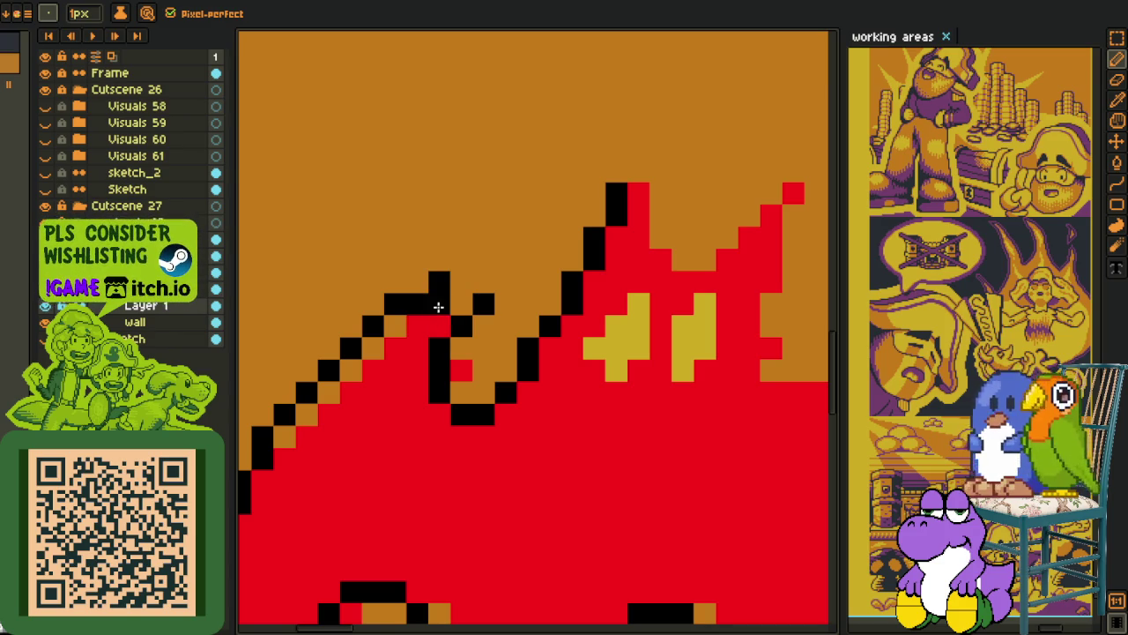
{"action": "left_click", "coordinate": [455, 289]}
Trace the wing outline diagonally and along its lower edge, erasing a stray pixel.
{"action": "scroll", "coordinate": [463, 287], "scroll_direction": "down", "scroll_amount": 3}
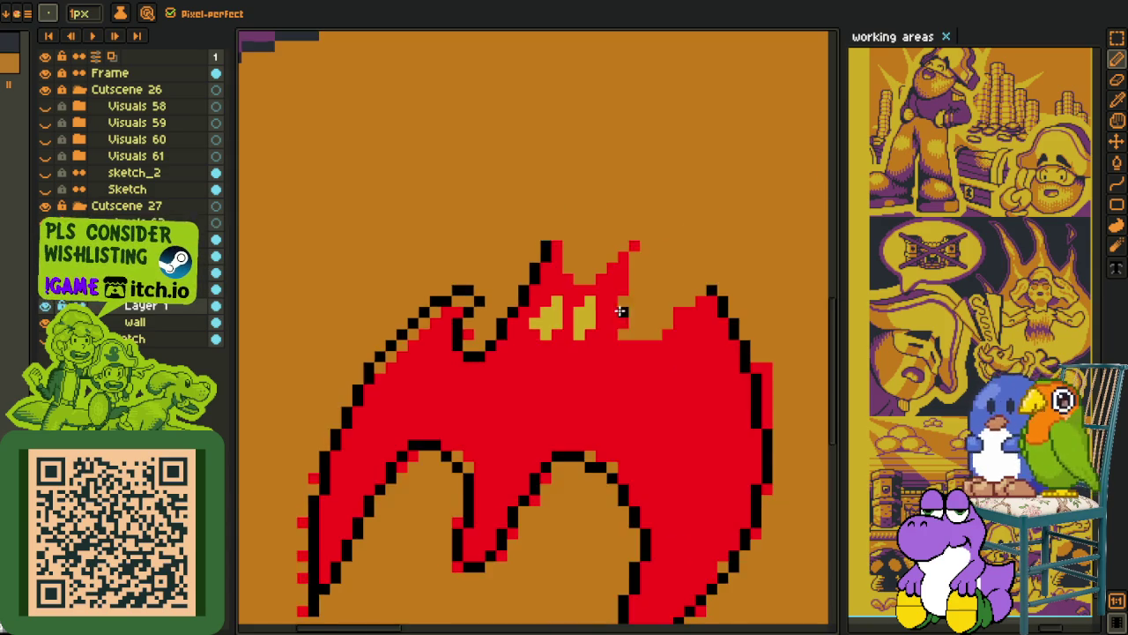
{"action": "scroll", "coordinate": [619, 306], "scroll_direction": "up", "scroll_amount": 2}
{"action": "scroll", "coordinate": [591, 306], "scroll_direction": "up", "scroll_amount": 1}
{"action": "left_click", "coordinate": [589, 308]}
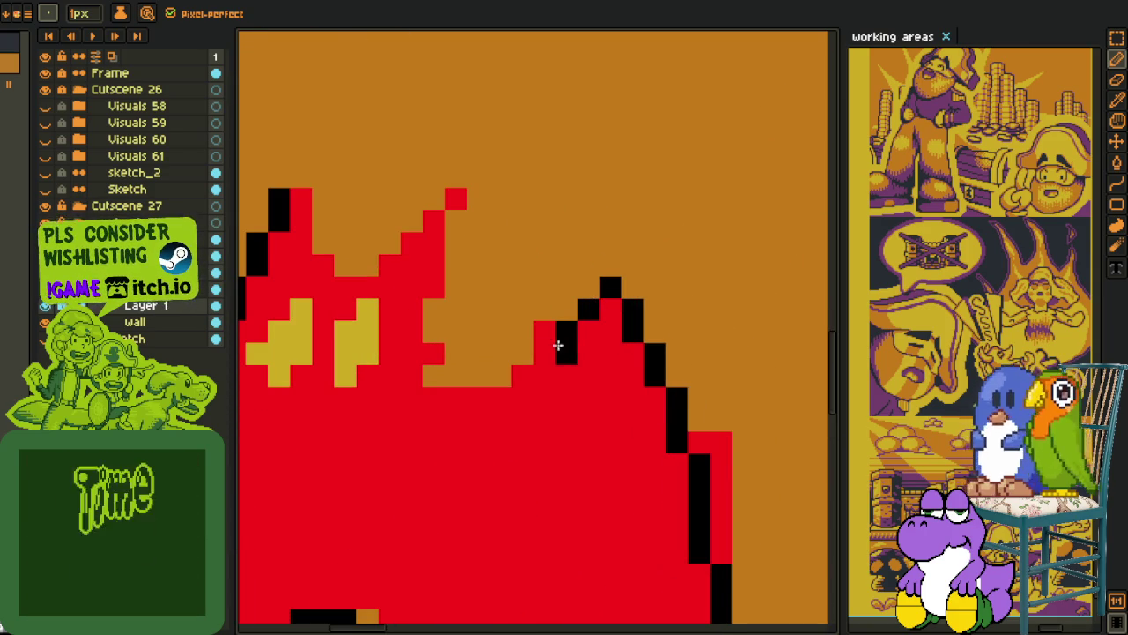
{"action": "left_click_drag", "start_coordinate": [567, 333], "coordinate": [544, 354]}
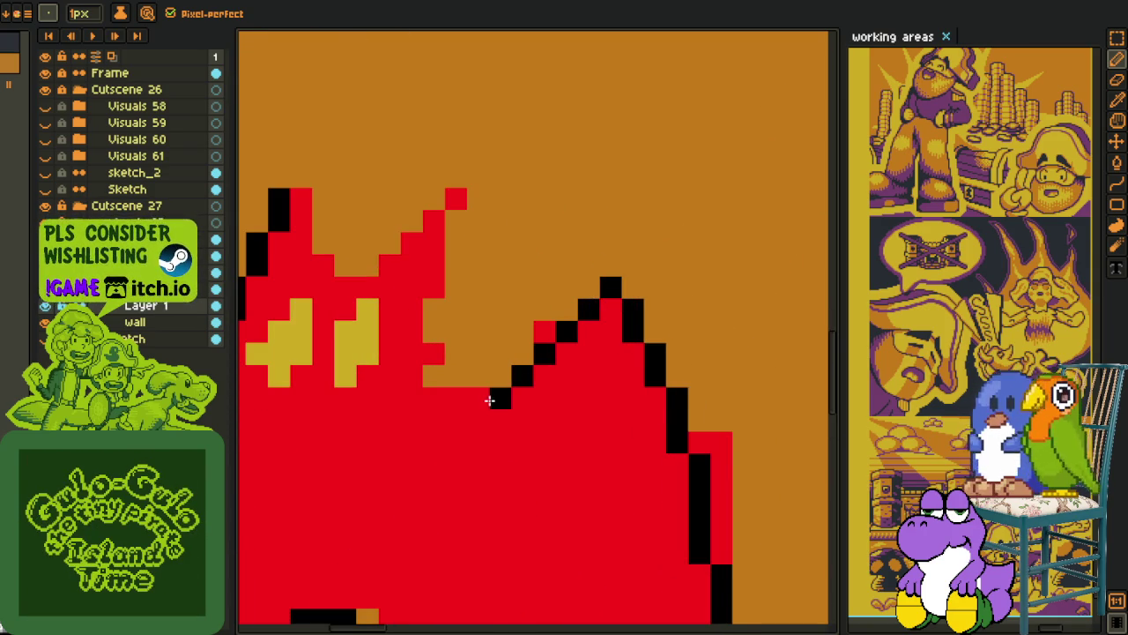
{"action": "left_click_drag", "start_coordinate": [489, 400], "coordinate": [411, 382]}
{"action": "right_click", "coordinate": [504, 397]}
Outline the ear's inner edge upward and the dip between the ears in black.
{"action": "left_click", "coordinate": [437, 309]}
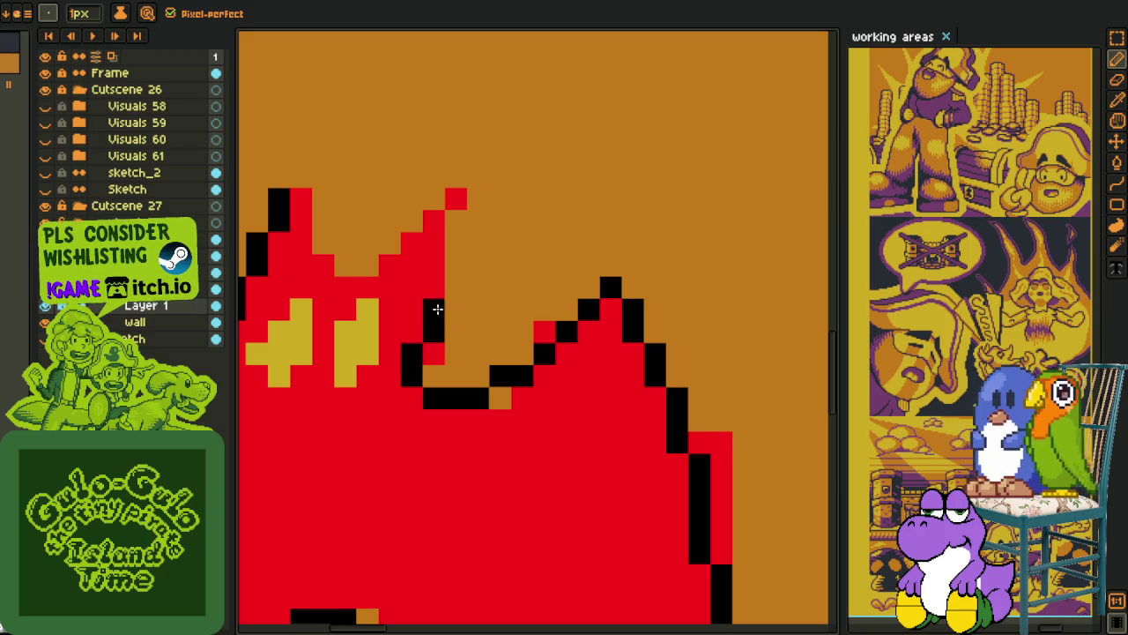
{"action": "mouse_move", "coordinate": [438, 288]}
{"action": "left_mouse_down"}
{"action": "mouse_move", "coordinate": [453, 262]}
{"action": "mouse_move", "coordinate": [456, 200]}
{"action": "left_mouse_up"}
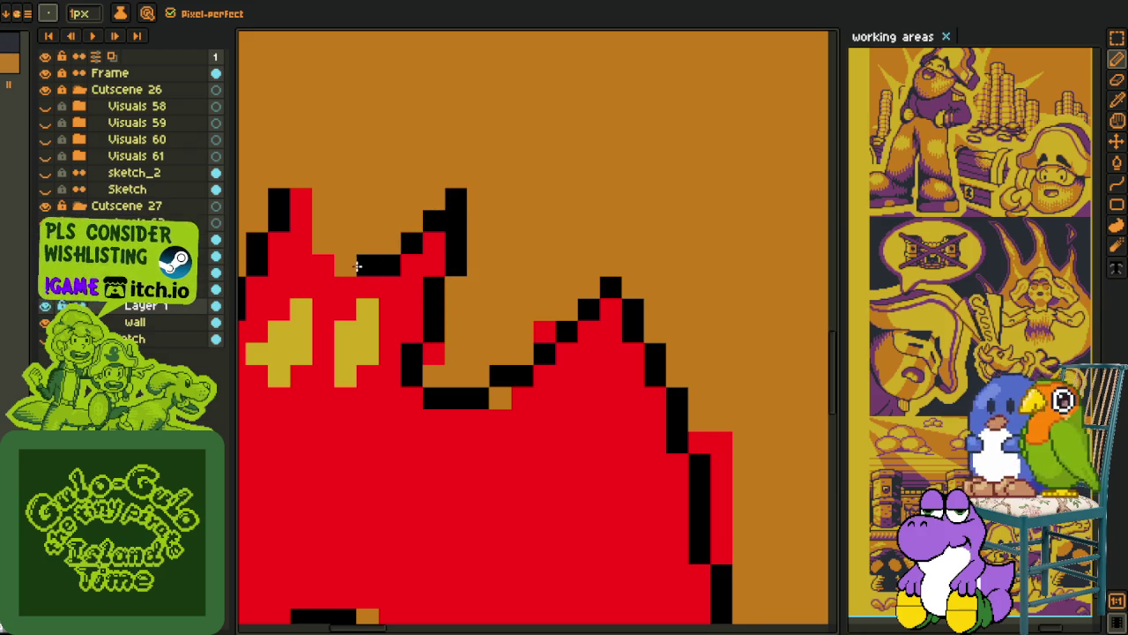
{"action": "mouse_move", "coordinate": [344, 262]}
{"action": "left_mouse_down"}
{"action": "mouse_move", "coordinate": [321, 255]}
{"action": "mouse_move", "coordinate": [308, 227]}
{"action": "mouse_move", "coordinate": [306, 179]}
{"action": "left_mouse_up"}
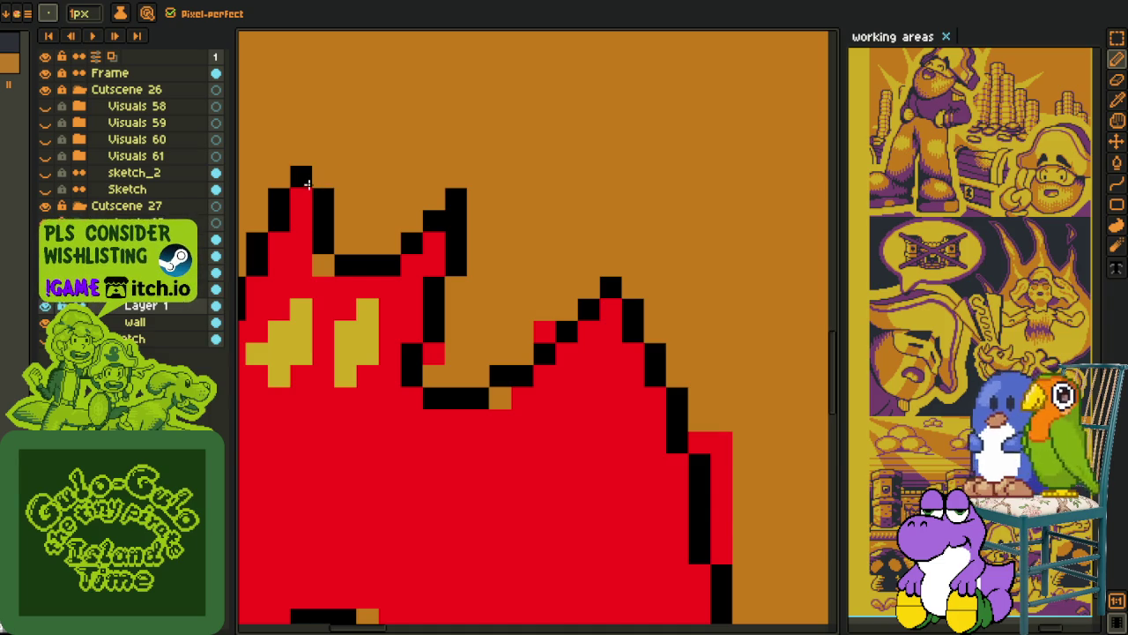
{"action": "scroll", "coordinate": [306, 183], "scroll_direction": "down", "scroll_amount": 3}
{"action": "scroll", "coordinate": [340, 282], "scroll_direction": "down", "scroll_amount": 2}
Draw a curved black outline along the left wing's outer edge.
{"action": "scroll", "coordinate": [422, 263], "scroll_direction": "up", "scroll_amount": 2}
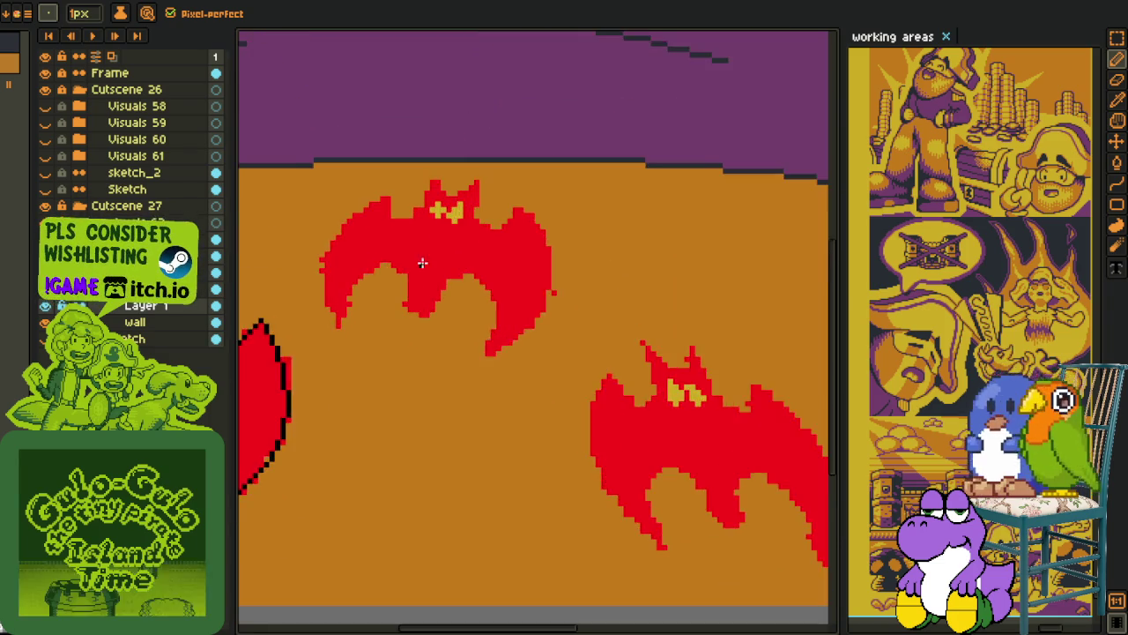
{"action": "scroll", "coordinate": [422, 263], "scroll_direction": "up", "scroll_amount": 1}
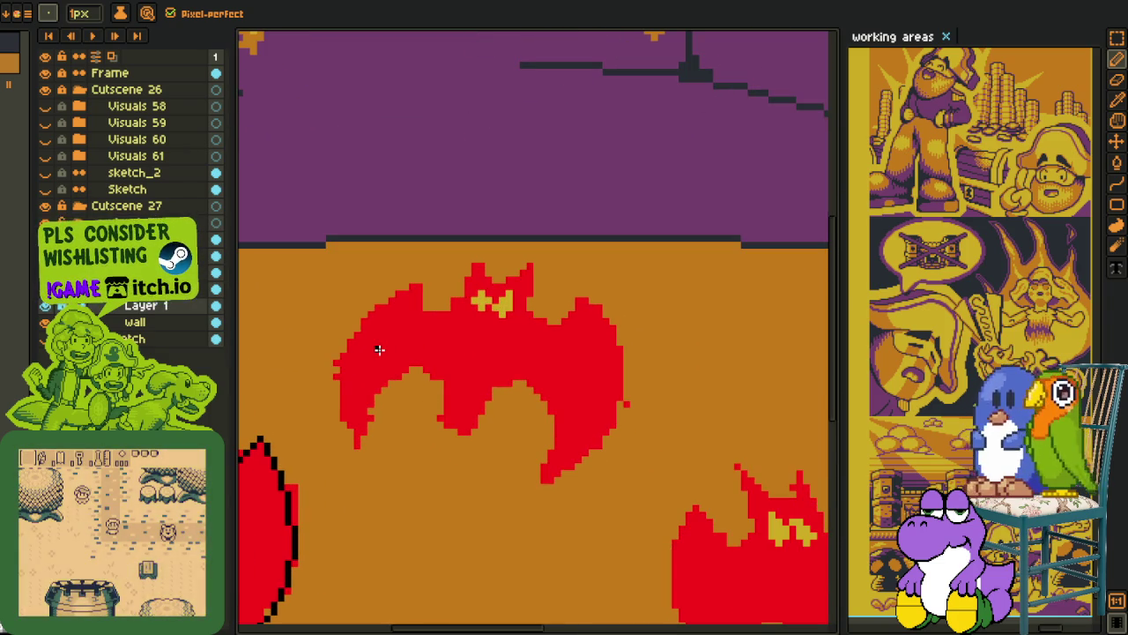
{"action": "key", "text": "shift+l"}
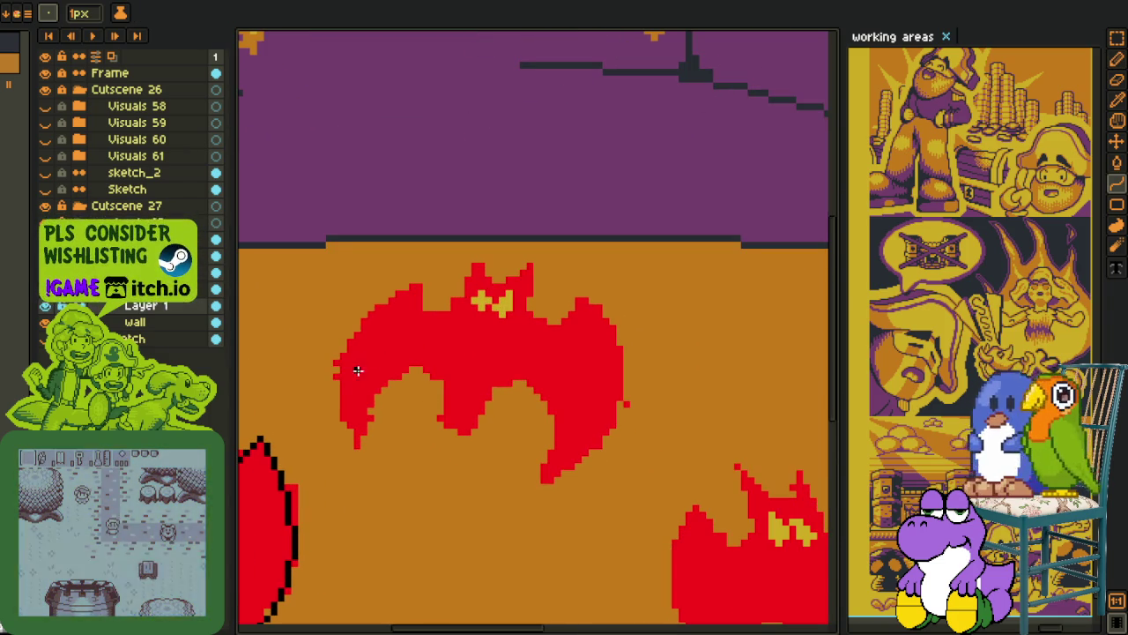
{"action": "scroll", "coordinate": [344, 423], "scroll_direction": "up", "scroll_amount": 1}
{"action": "mouse_move", "coordinate": [347, 433]}
{"action": "left_mouse_down"}
{"action": "mouse_move", "coordinate": [373, 486]}
{"action": "mouse_move", "coordinate": [467, 255]}
{"action": "left_mouse_up"}
{"action": "left_click", "coordinate": [385, 511]}
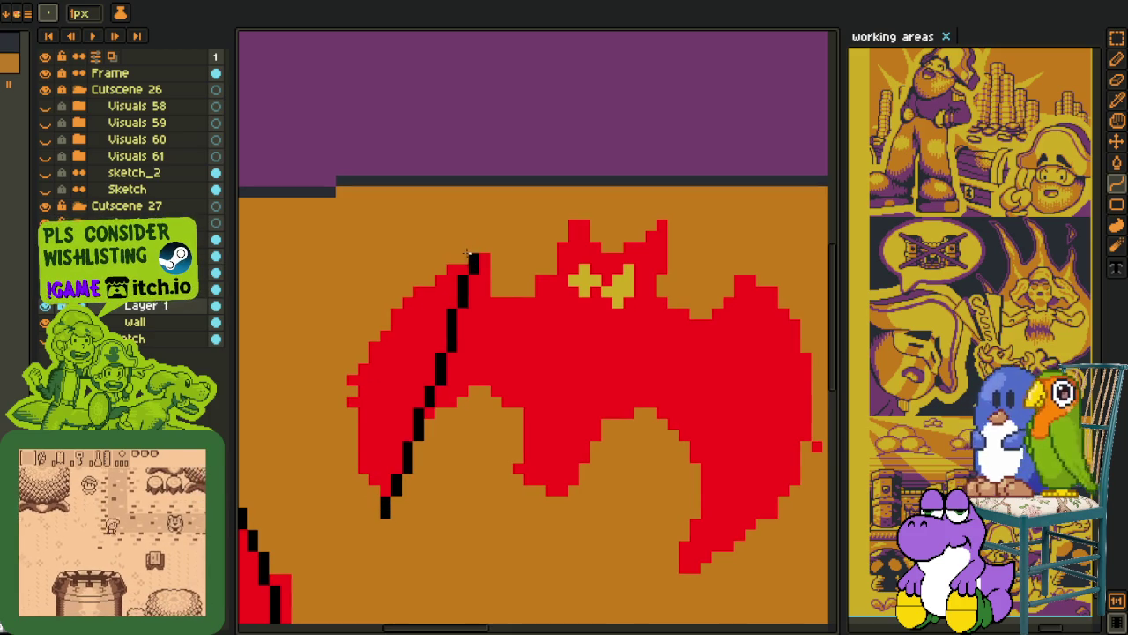
{"action": "mouse_move", "coordinate": [467, 255]}
{"action": "left_mouse_down"}
{"action": "mouse_move", "coordinate": [325, 339]}
{"action": "mouse_move", "coordinate": [477, 261]}
{"action": "mouse_move", "coordinate": [384, 509]}
{"action": "mouse_move", "coordinate": [276, 401]}
{"action": "mouse_move", "coordinate": [296, 398]}
{"action": "left_mouse_up"}
{"action": "key", "text": "Escape"}
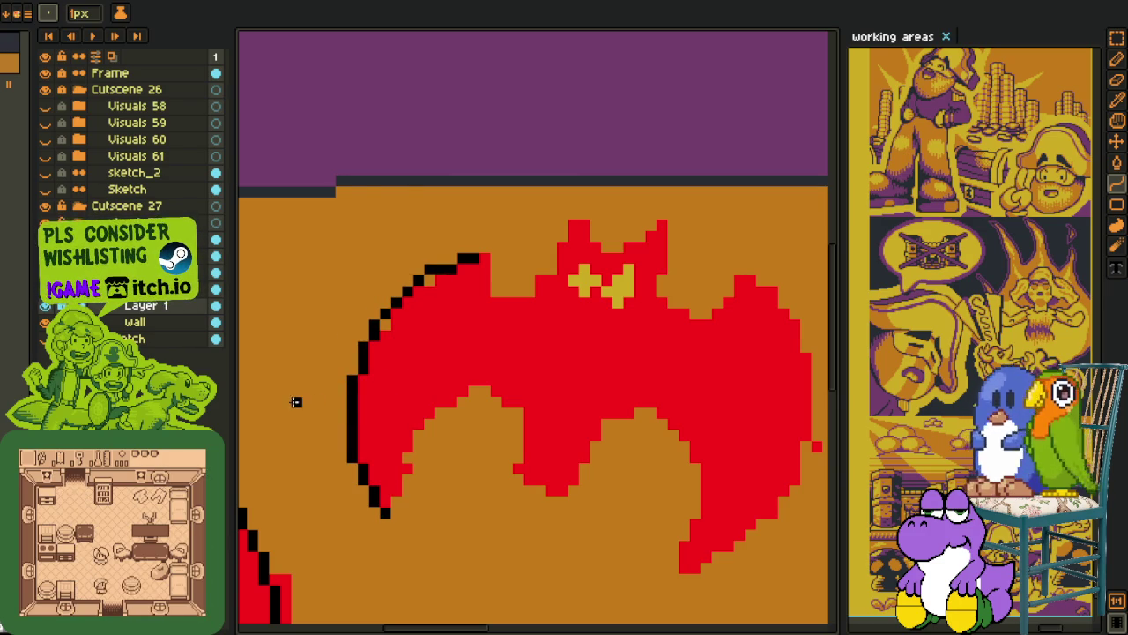
Trace the left wing's curved inner edge and the dip up to the ear.
{"action": "scroll", "coordinate": [397, 500], "scroll_direction": "up", "scroll_amount": 1}
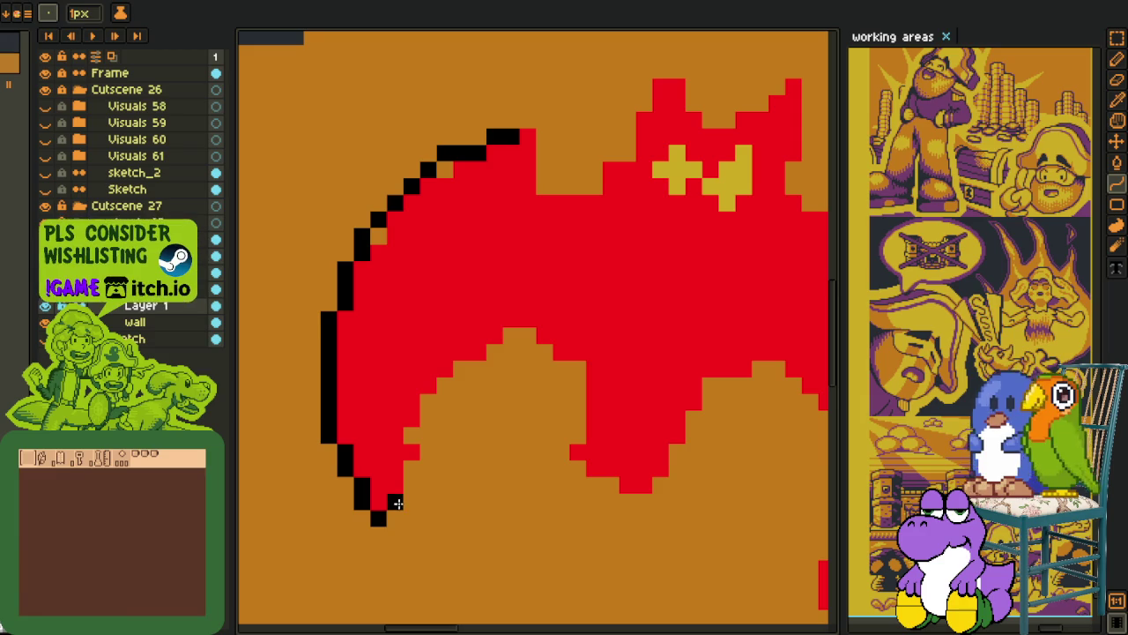
{"action": "left_click_drag", "start_coordinate": [395, 495], "coordinate": [541, 333]}
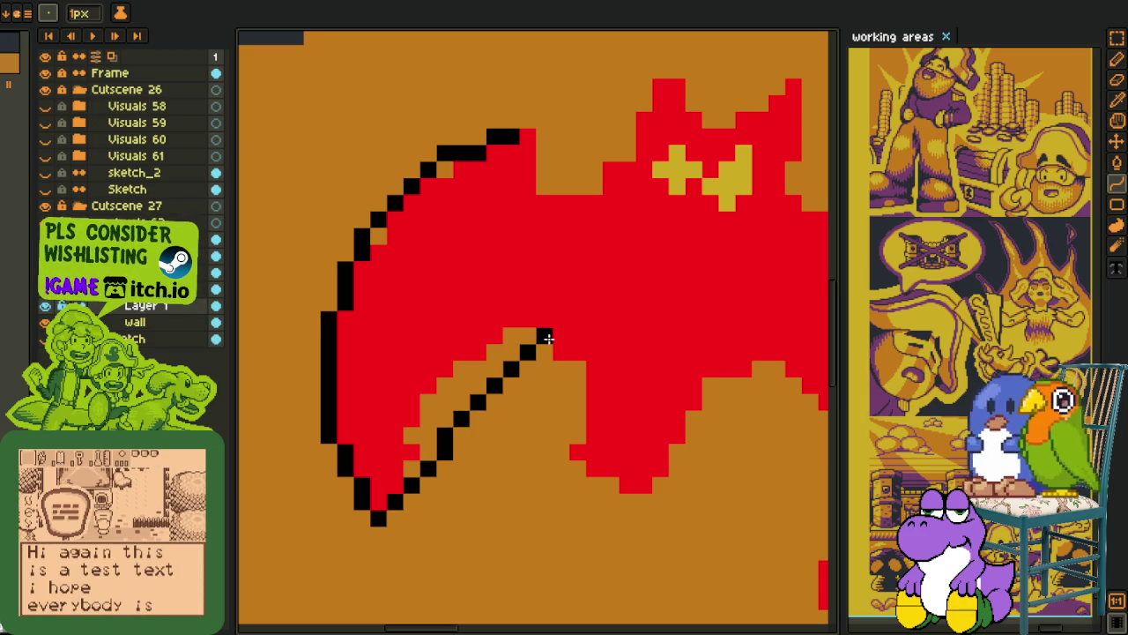
{"action": "left_click_drag", "start_coordinate": [474, 415], "coordinate": [440, 348]}
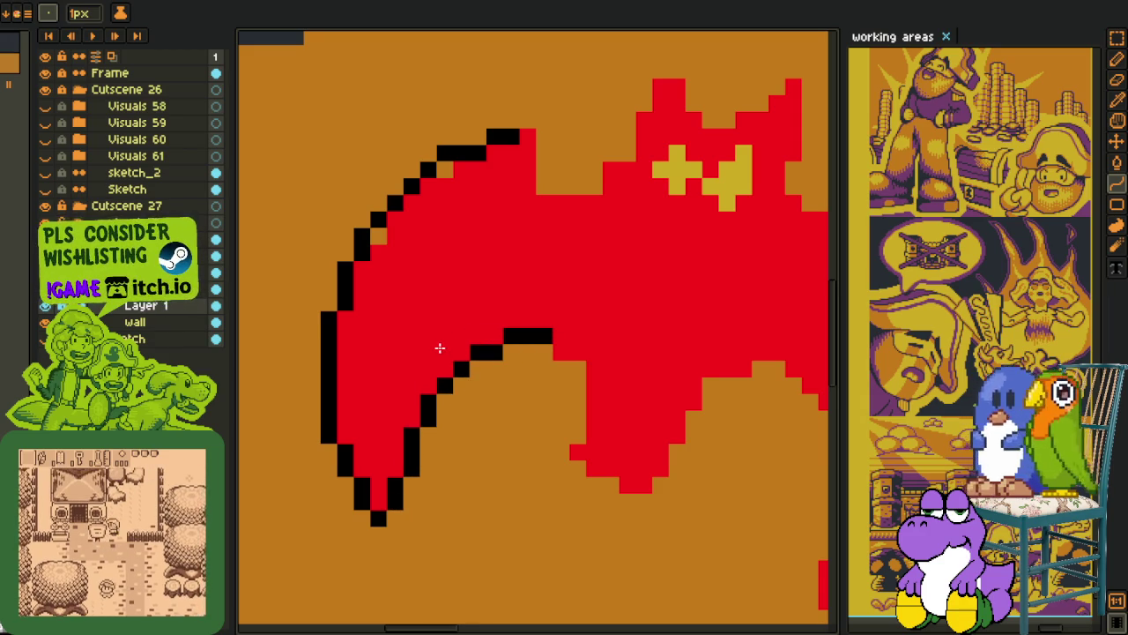
{"action": "key", "text": "b"}
{"action": "scroll", "coordinate": [592, 237], "scroll_direction": "up", "scroll_amount": 1}
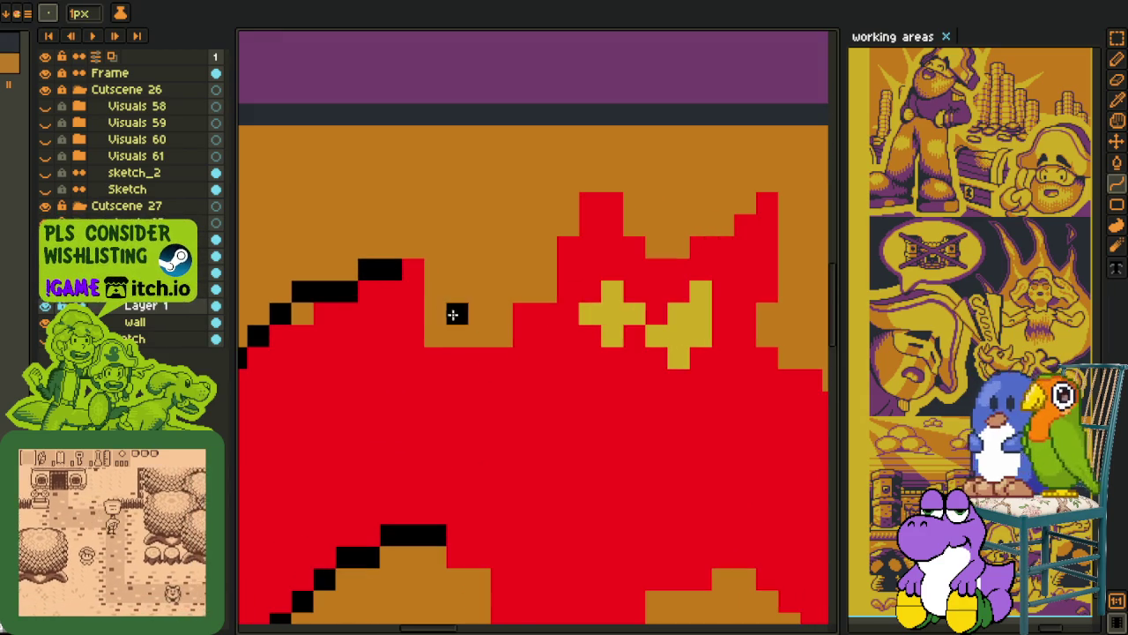
{"action": "mouse_move", "coordinate": [418, 265]}
{"action": "left_mouse_down"}
{"action": "mouse_move", "coordinate": [461, 354]}
{"action": "mouse_move", "coordinate": [540, 285]}
{"action": "mouse_move", "coordinate": [582, 226]}
{"action": "left_mouse_up"}
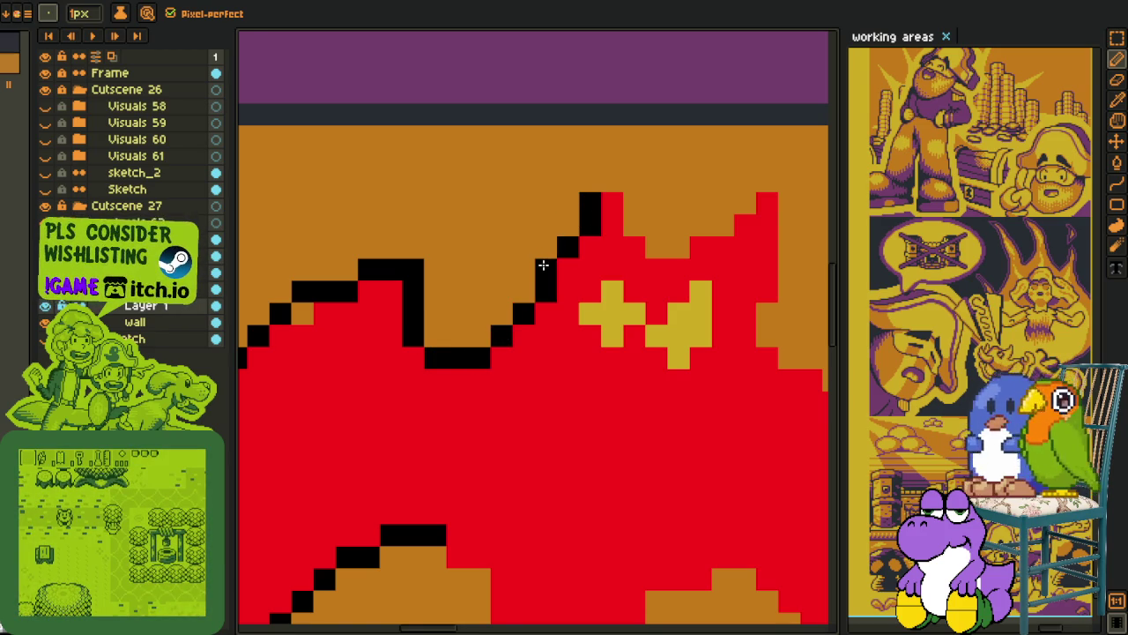
Bring the whole bat into view and line the right wing's outer edge.
{"action": "scroll", "coordinate": [544, 265], "scroll_direction": "down", "scroll_amount": 1}
{"action": "scroll", "coordinate": [544, 265], "scroll_direction": "down", "scroll_amount": 1}
{"action": "mouse_move", "coordinate": [553, 279]}
{"action": "left_mouse_down"}
{"action": "mouse_move", "coordinate": [540, 285]}
{"action": "mouse_move", "coordinate": [521, 235]}
{"action": "left_mouse_up"}
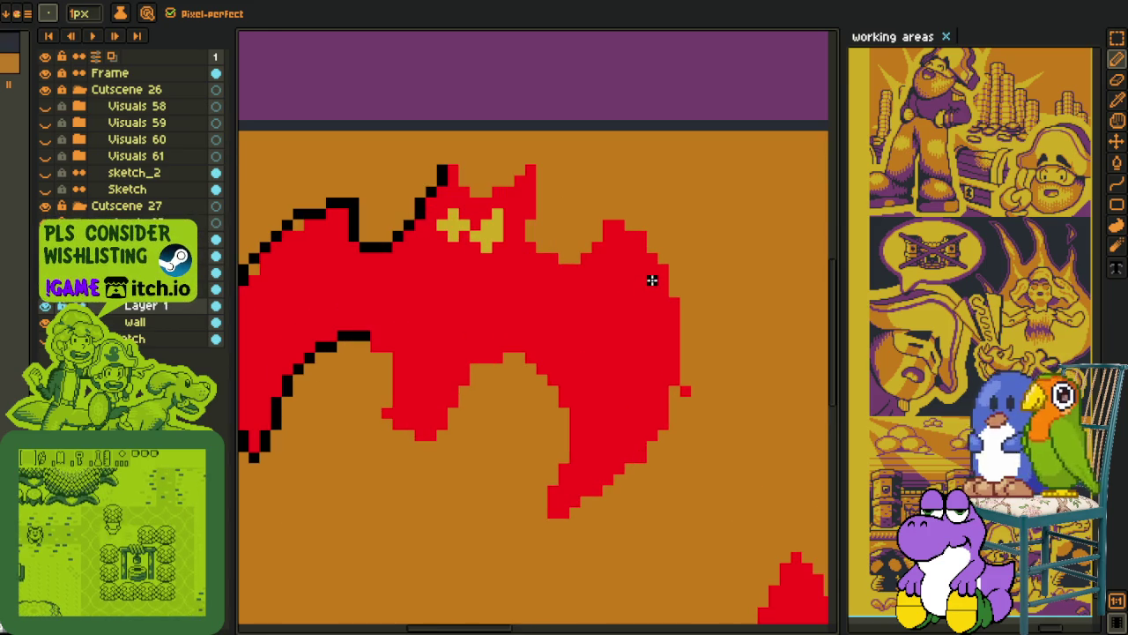
{"action": "key", "text": "l"}
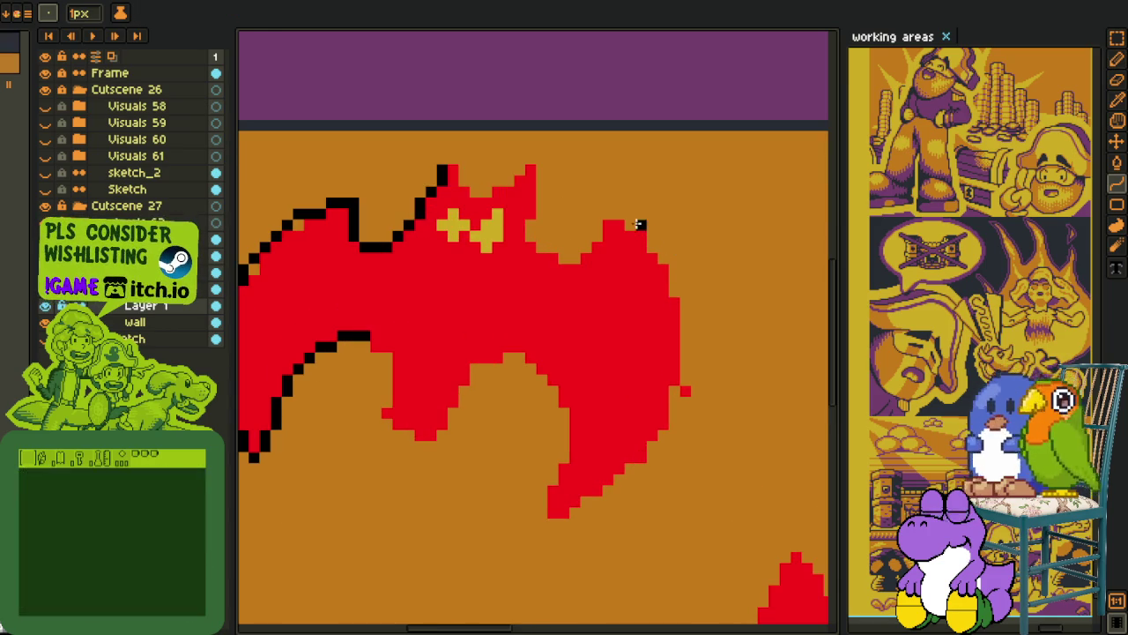
{"action": "mouse_move", "coordinate": [631, 226]}
{"action": "left_mouse_down"}
{"action": "mouse_move", "coordinate": [542, 522]}
{"action": "mouse_move", "coordinate": [696, 377]}
{"action": "mouse_move", "coordinate": [692, 392]}
{"action": "left_mouse_up"}
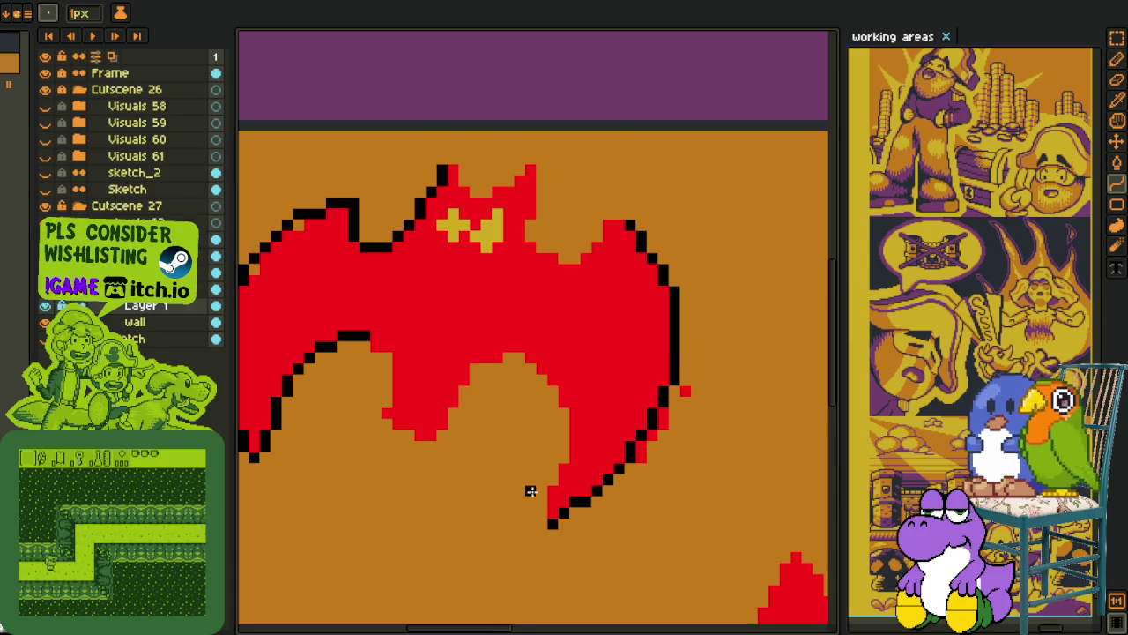
Draw a curved, stepped black outline up the right wing's inner edge.
{"action": "scroll", "coordinate": [529, 491], "scroll_direction": "up", "scroll_amount": 2}
{"action": "left_click_drag", "start_coordinate": [553, 527], "coordinate": [513, 291]}
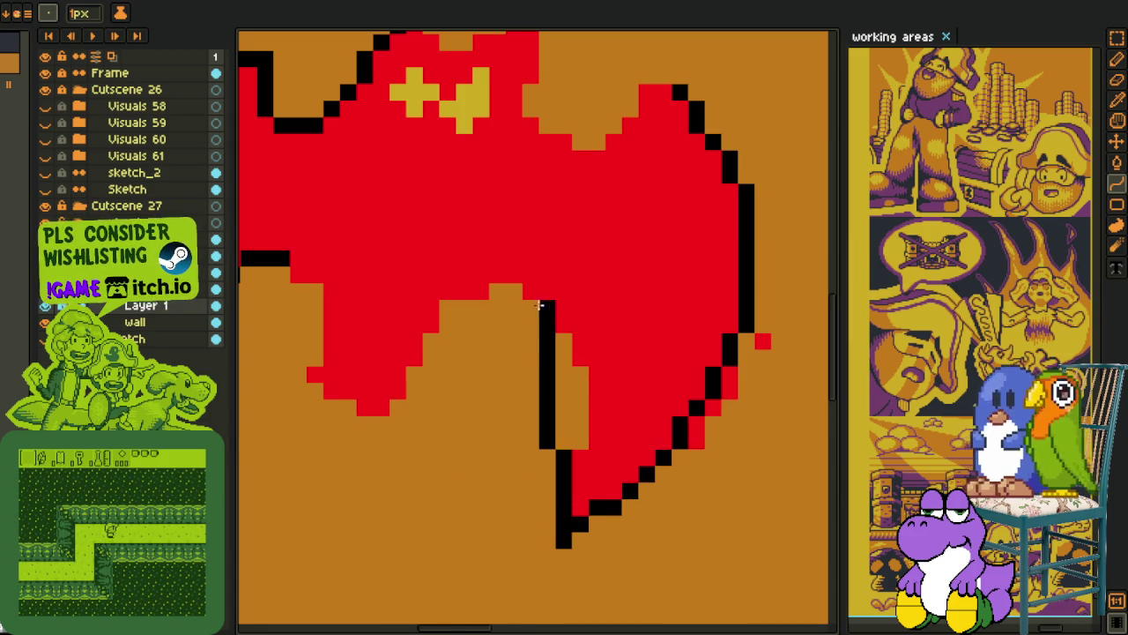
{"action": "left_click_drag", "start_coordinate": [565, 338], "coordinate": [607, 374]}
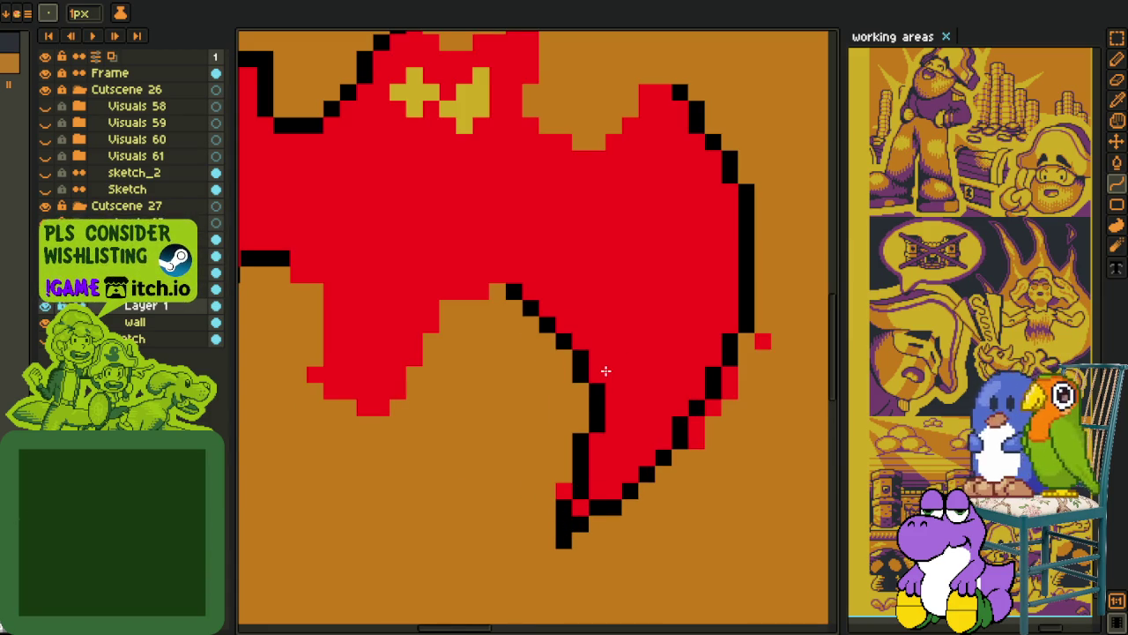
{"action": "scroll", "coordinate": [559, 372], "scroll_direction": "down", "scroll_amount": 3}
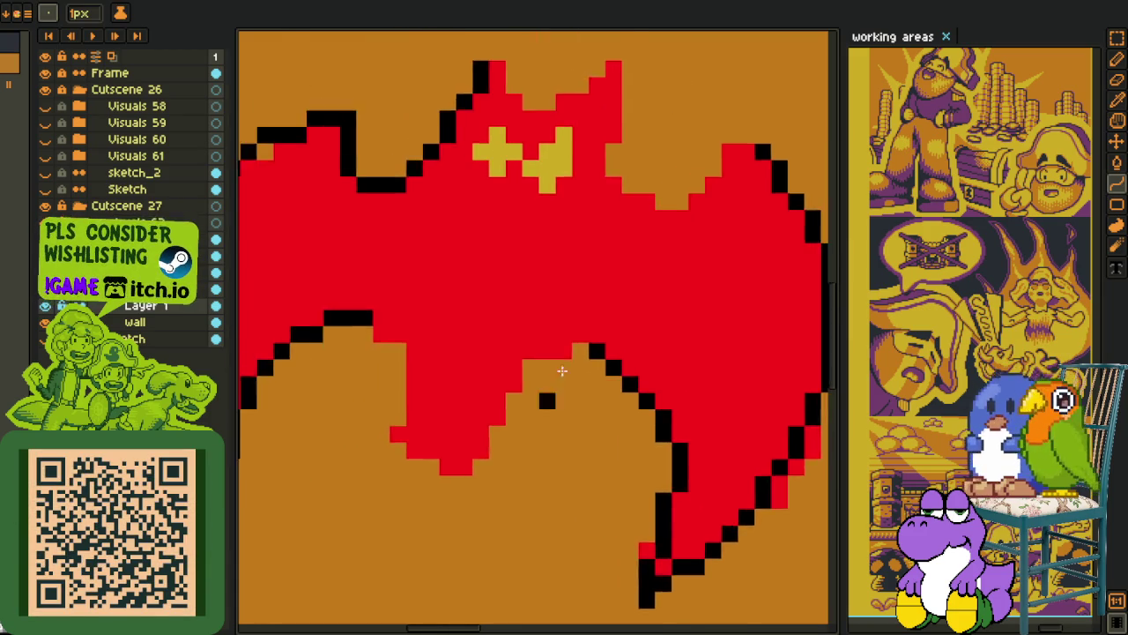
{"action": "scroll", "coordinate": [596, 345], "scroll_direction": "up", "scroll_amount": 4}
{"action": "left_click_drag", "start_coordinate": [611, 342], "coordinate": [608, 358]}
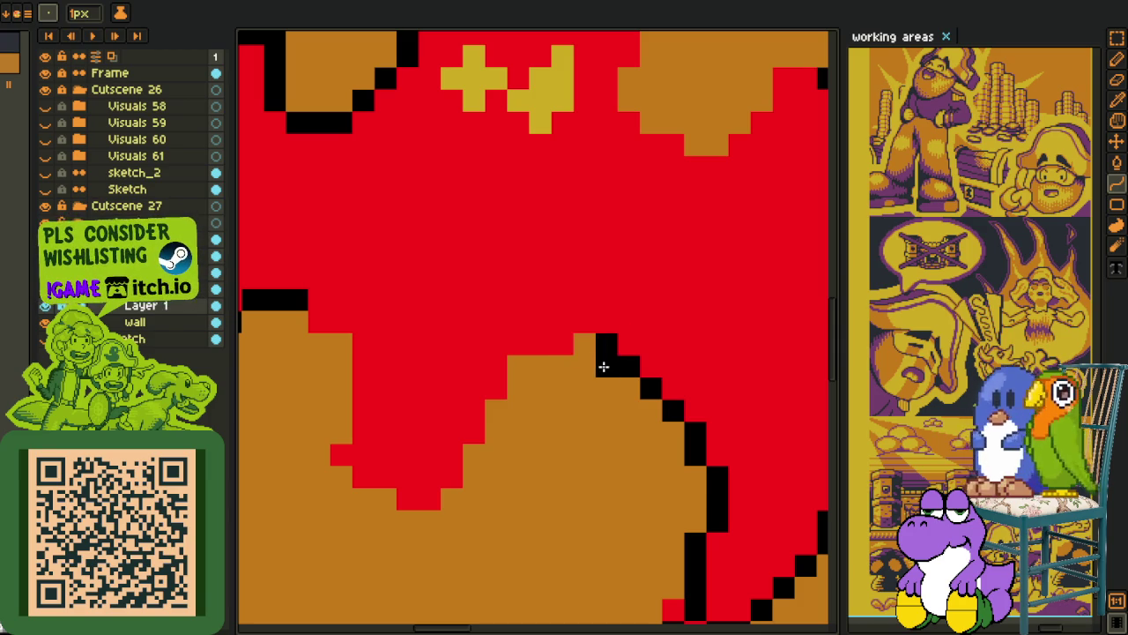
Extend the inner wing outline leftward under the bat's body with the pencil.
{"action": "scroll", "coordinate": [605, 364], "scroll_direction": "down", "scroll_amount": 3}
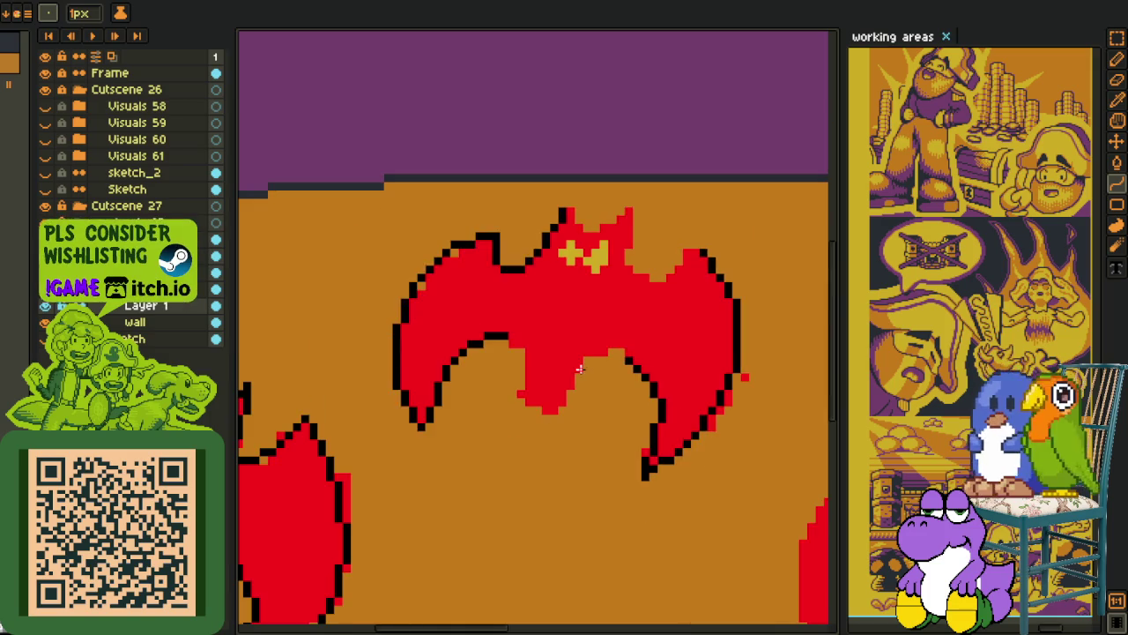
{"action": "scroll", "coordinate": [599, 388], "scroll_direction": "up", "scroll_amount": 1}
{"action": "scroll", "coordinate": [599, 393], "scroll_direction": "up", "scroll_amount": 2}
{"action": "scroll", "coordinate": [589, 444], "scroll_direction": "down", "scroll_amount": 3}
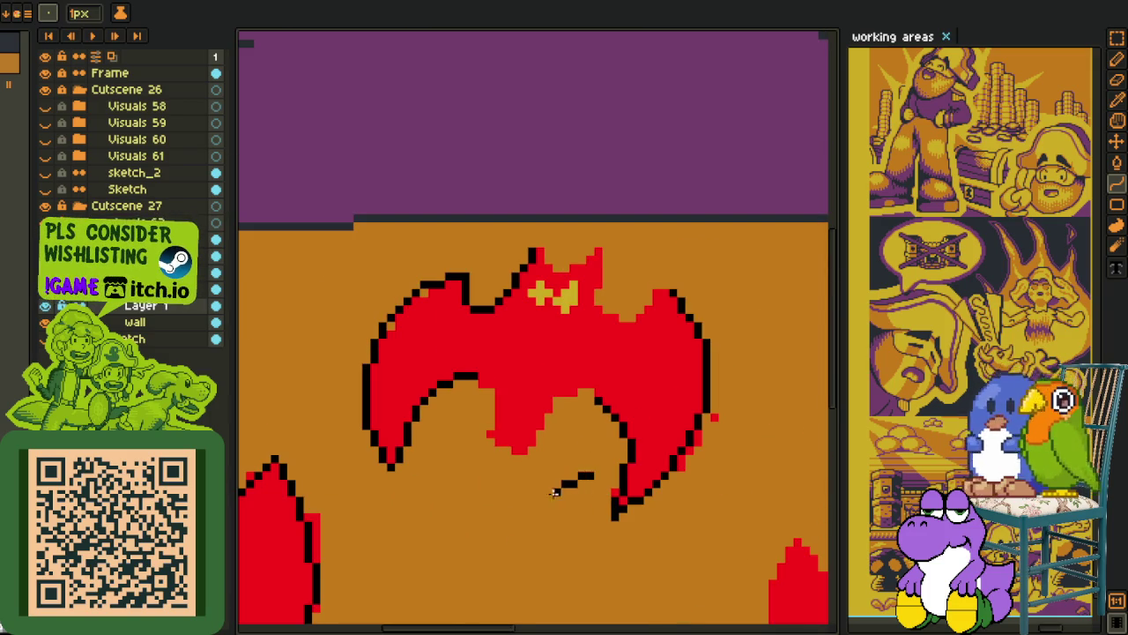
{"action": "key", "text": "b"}
{"action": "scroll", "coordinate": [585, 402], "scroll_direction": "up", "scroll_amount": 2}
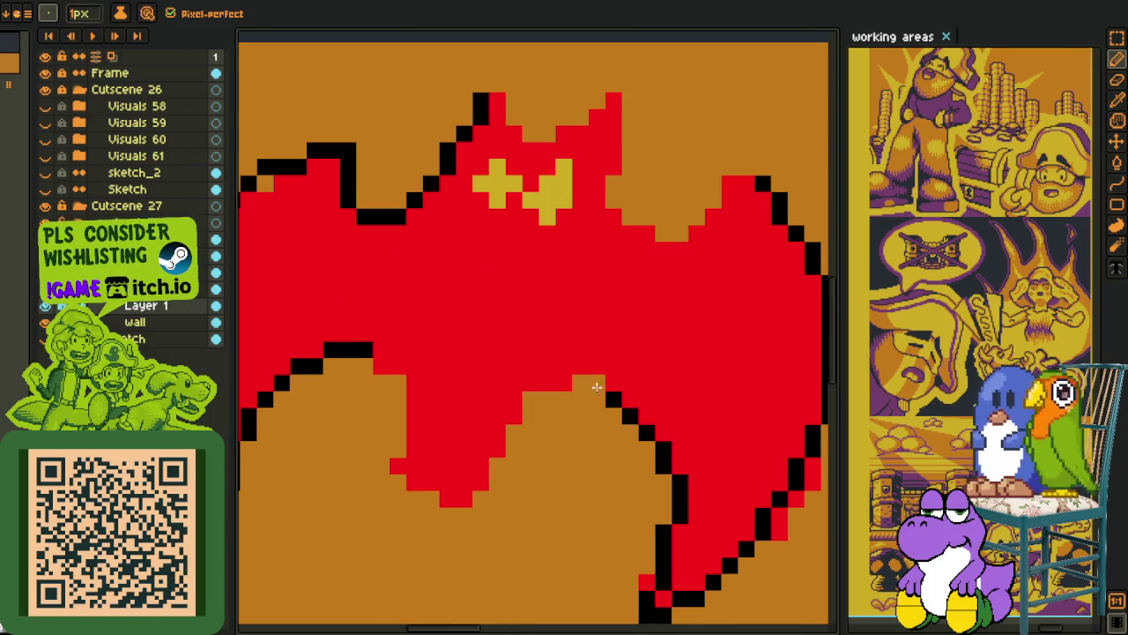
{"action": "left_click_drag", "start_coordinate": [575, 385], "coordinate": [546, 386]}
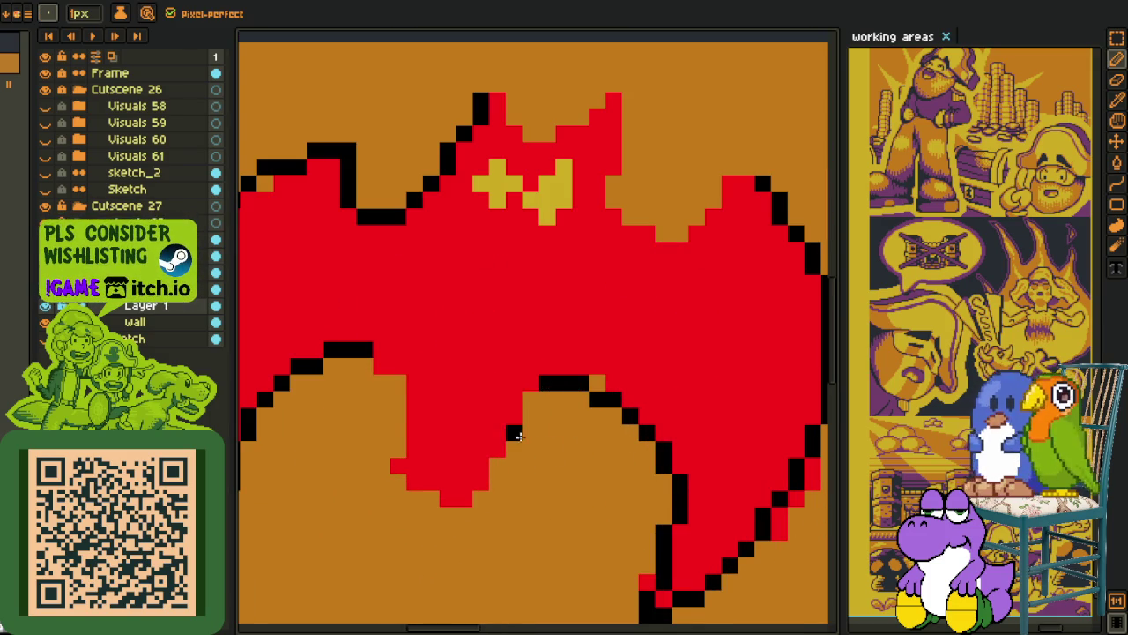
Draw curved black outlines along both sides of the body, redoing a misplaced curve.
{"action": "scroll", "coordinate": [518, 434], "scroll_direction": "down", "scroll_amount": 2}
{"action": "key", "text": "h"}
{"action": "left_click_drag", "start_coordinate": [513, 431], "coordinate": [544, 409]}
{"action": "key", "text": "l"}
{"action": "scroll", "coordinate": [536, 426], "scroll_direction": "up", "scroll_amount": 2}
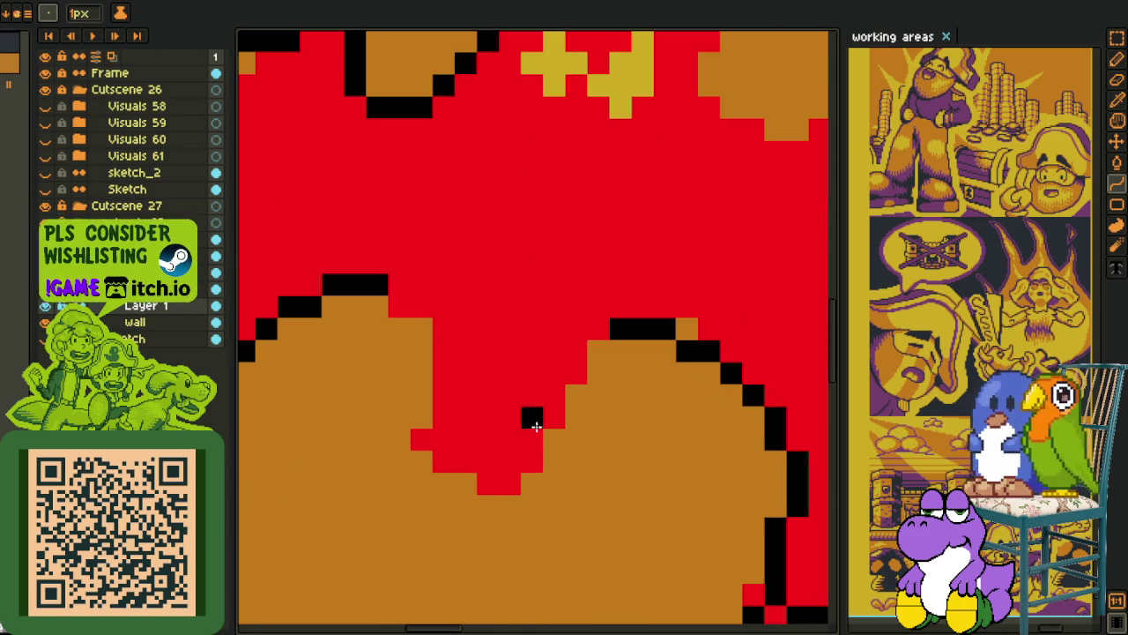
{"action": "mouse_move", "coordinate": [525, 447]}
{"action": "left_mouse_down"}
{"action": "mouse_move", "coordinate": [610, 337]}
{"action": "mouse_move", "coordinate": [551, 374]}
{"action": "mouse_move", "coordinate": [570, 350]}
{"action": "mouse_move", "coordinate": [480, 484]}
{"action": "mouse_move", "coordinate": [436, 388]}
{"action": "left_mouse_up"}
{"action": "mouse_move", "coordinate": [461, 474]}
{"action": "left_mouse_down"}
{"action": "mouse_move", "coordinate": [428, 346]}
{"action": "mouse_move", "coordinate": [446, 396]}
{"action": "mouse_move", "coordinate": [448, 461]}
{"action": "left_mouse_up"}
{"action": "key", "text": "ctrl+z"}
{"action": "key", "text": "ctrl+z"}
{"action": "left_click", "coordinate": [399, 308]}
{"action": "left_click_drag", "start_coordinate": [430, 396], "coordinate": [446, 384]}
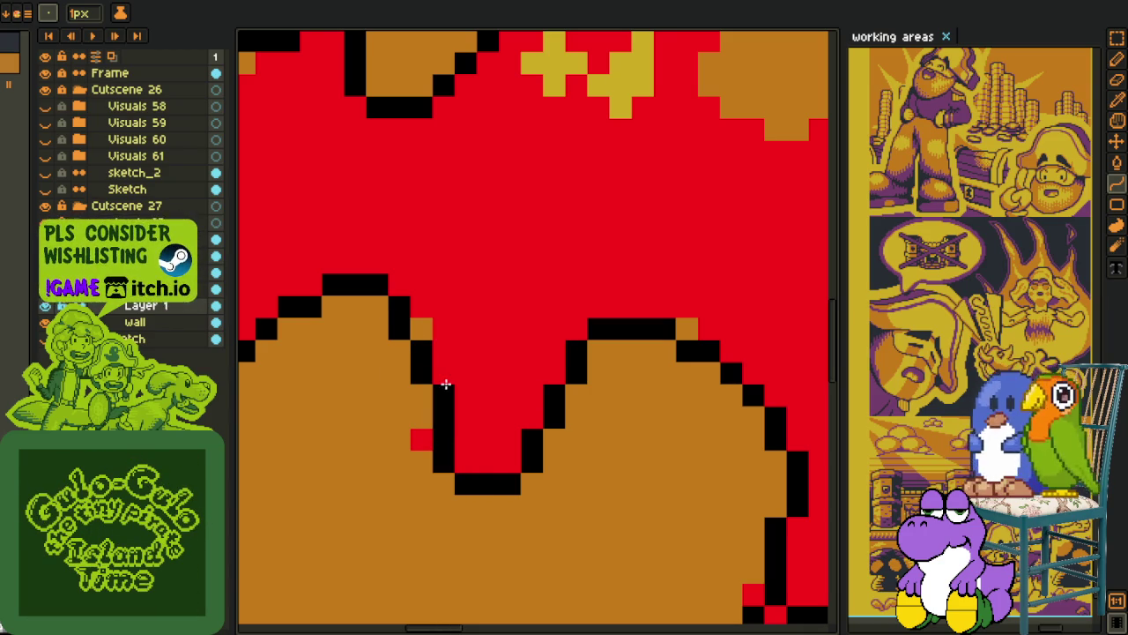
Try stepped black lines along the wing's lower edge, undoing both attempts.
{"action": "scroll", "coordinate": [445, 400], "scroll_direction": "down", "scroll_amount": 3}
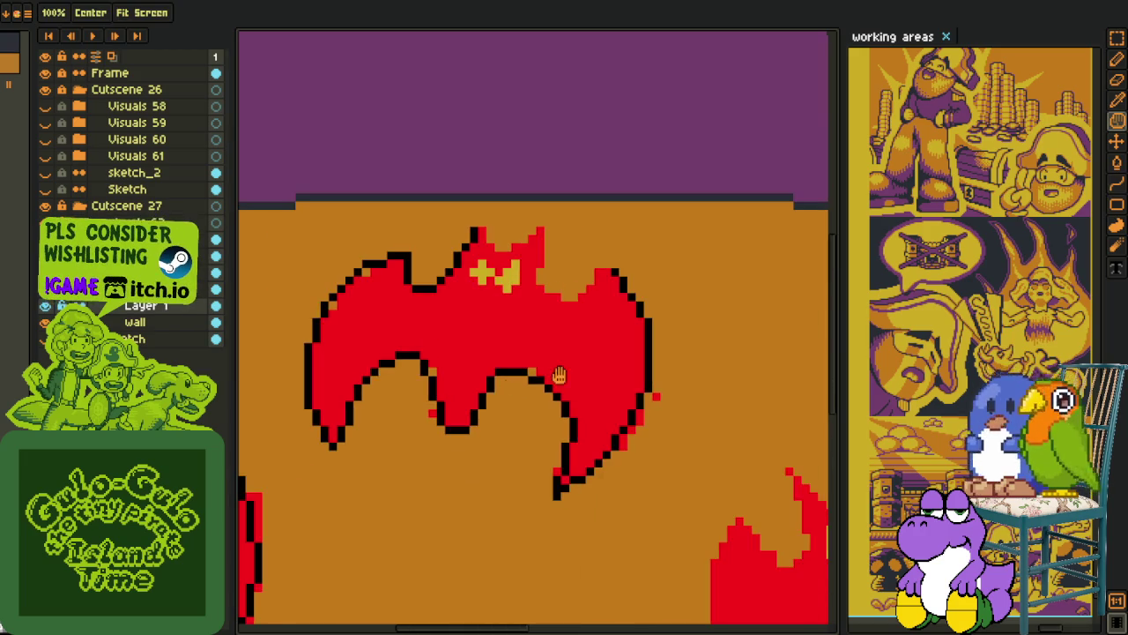
{"action": "scroll", "coordinate": [460, 427], "scroll_direction": "up", "scroll_amount": 3}
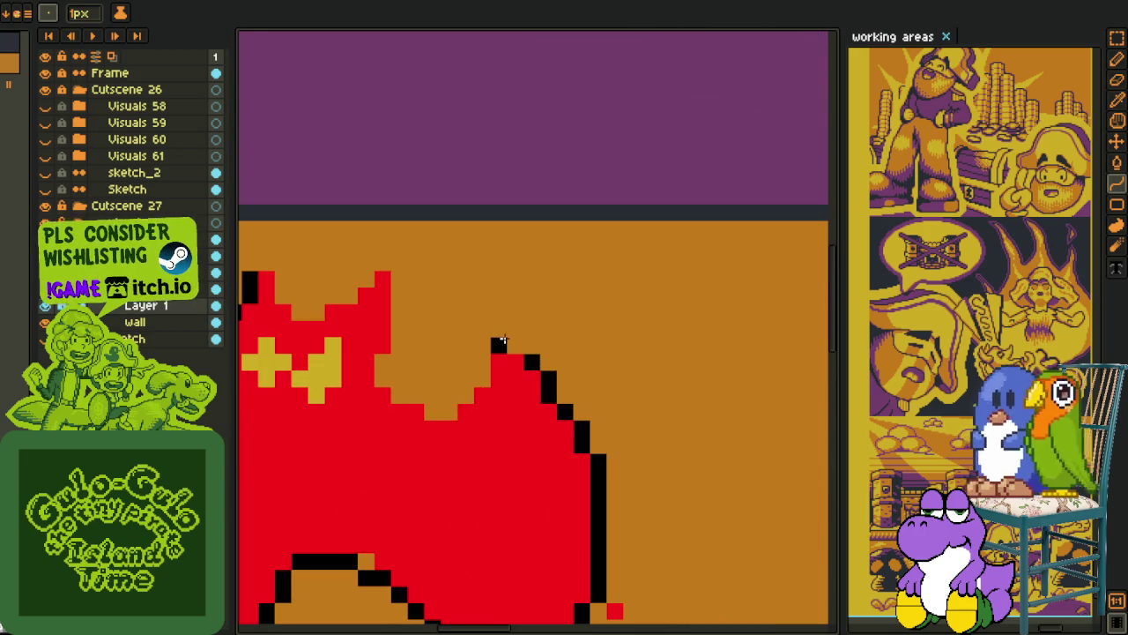
{"action": "mouse_move", "coordinate": [500, 341]}
{"action": "left_mouse_down"}
{"action": "mouse_move", "coordinate": [416, 422]}
{"action": "mouse_move", "coordinate": [484, 403]}
{"action": "left_mouse_up"}
{"action": "key", "text": "ctrl+z"}
{"action": "key", "text": "ctrl+z"}
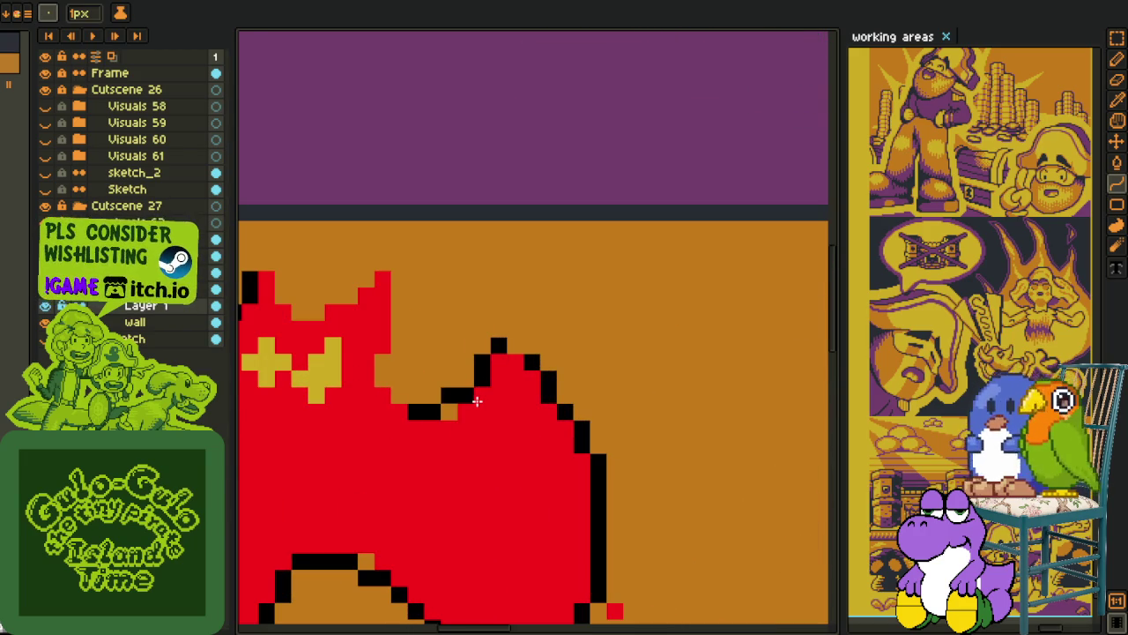
{"action": "scroll", "coordinate": [477, 401], "scroll_direction": "up", "scroll_amount": 2}
{"action": "scroll", "coordinate": [512, 335], "scroll_direction": "up", "scroll_amount": 1}
{"action": "left_click_drag", "start_coordinate": [512, 322], "coordinate": [511, 345]}
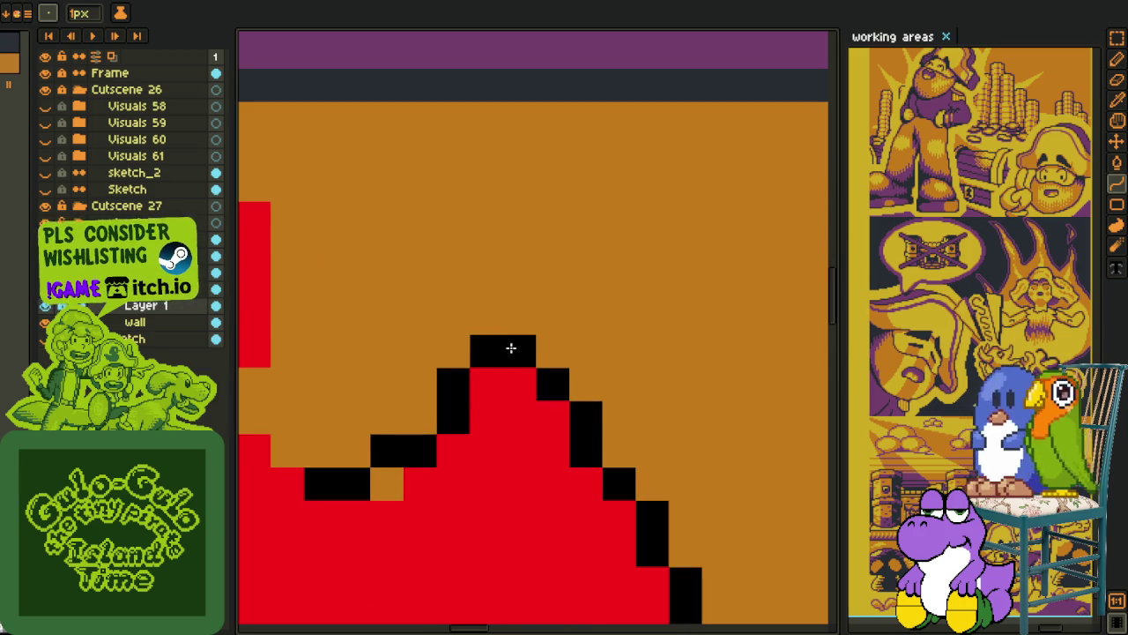
{"action": "scroll", "coordinate": [511, 345], "scroll_direction": "down", "scroll_amount": 3}
{"action": "key", "text": "ctrl+z"}
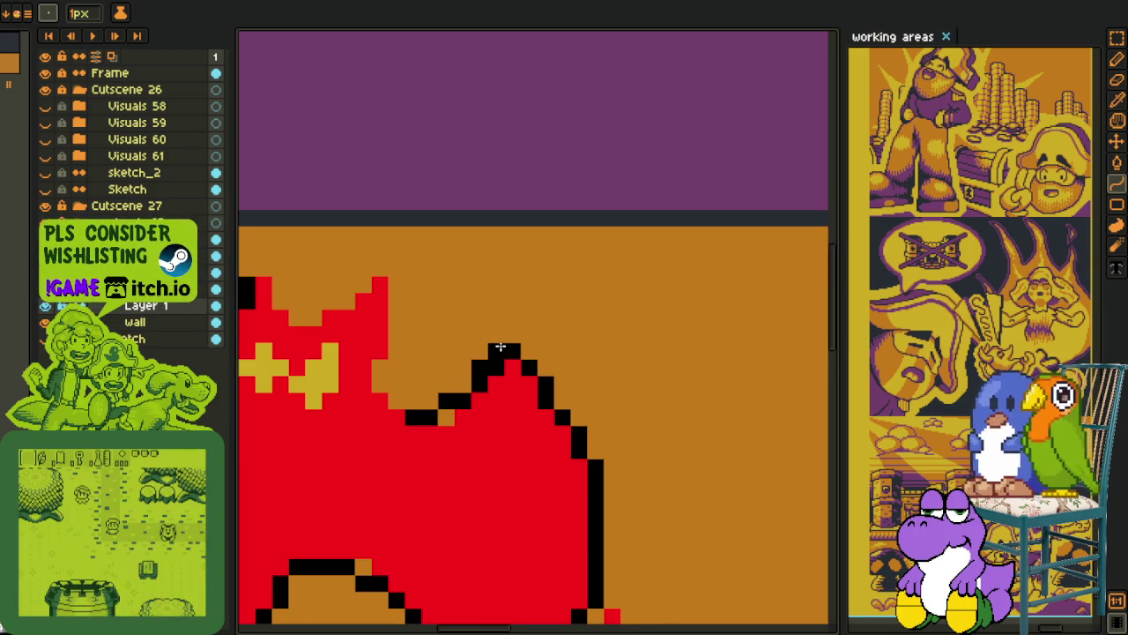
Erase stray pixels inside the ear peak and repaint the gap red.
{"action": "scroll", "coordinate": [501, 346], "scroll_direction": "up", "scroll_amount": 2}
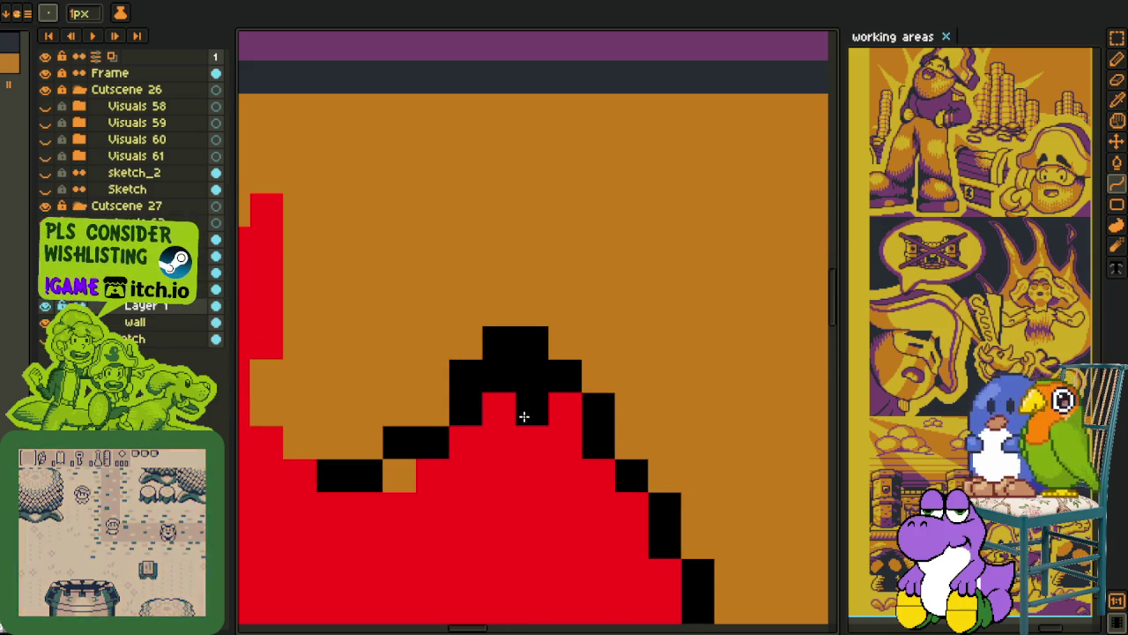
{"action": "right_click", "coordinate": [499, 441]}
{"action": "right_click", "coordinate": [529, 410]}
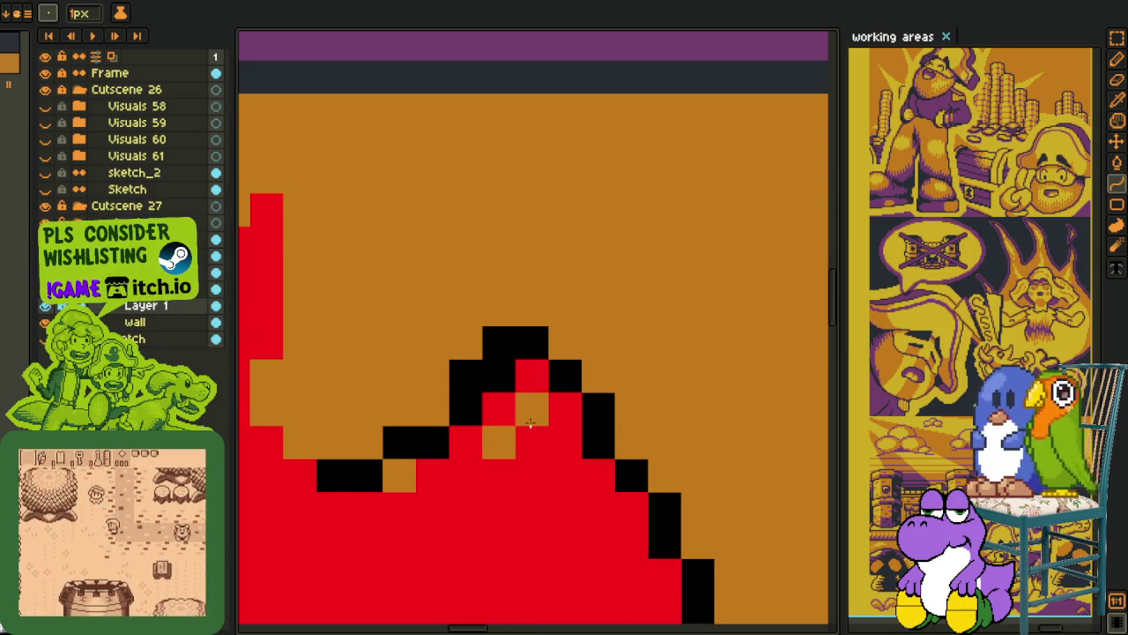
{"action": "left_click", "coordinate": [529, 411]}
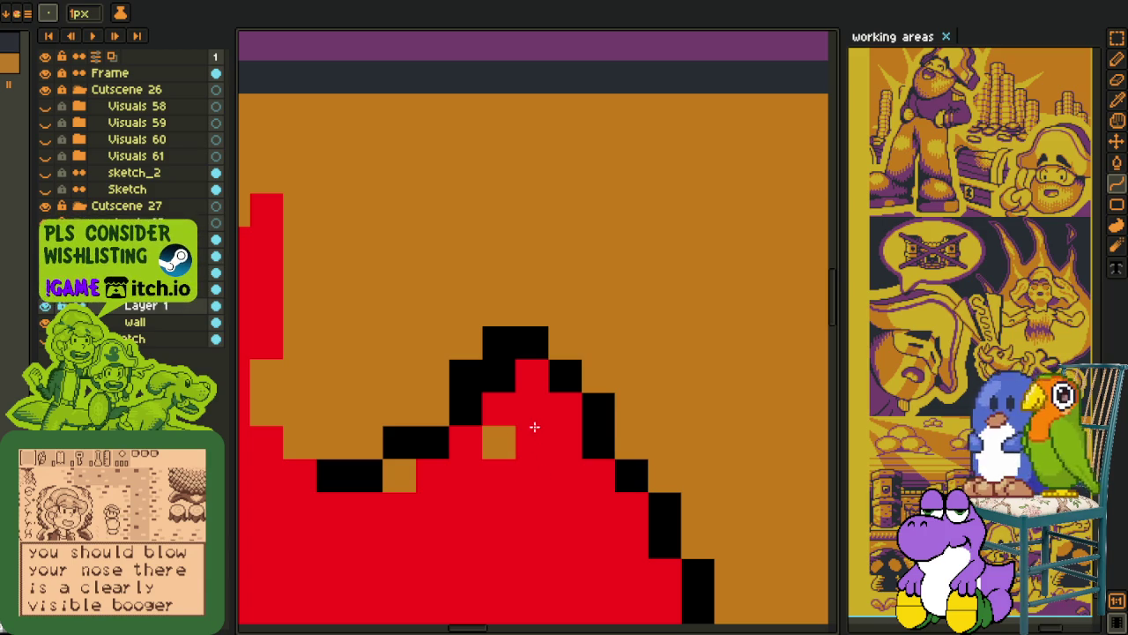
{"action": "scroll", "coordinate": [529, 430], "scroll_direction": "down", "scroll_amount": 2}
{"action": "scroll", "coordinate": [516, 439], "scroll_direction": "down", "scroll_amount": 1}
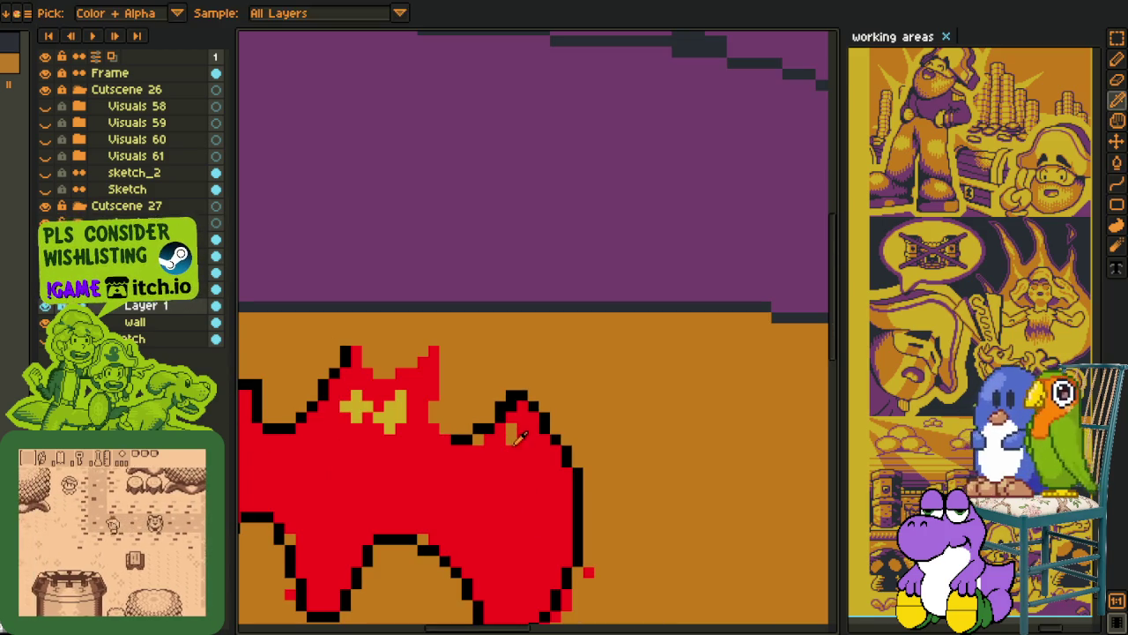
{"action": "scroll", "coordinate": [512, 443], "scroll_direction": "up", "scroll_amount": 1}
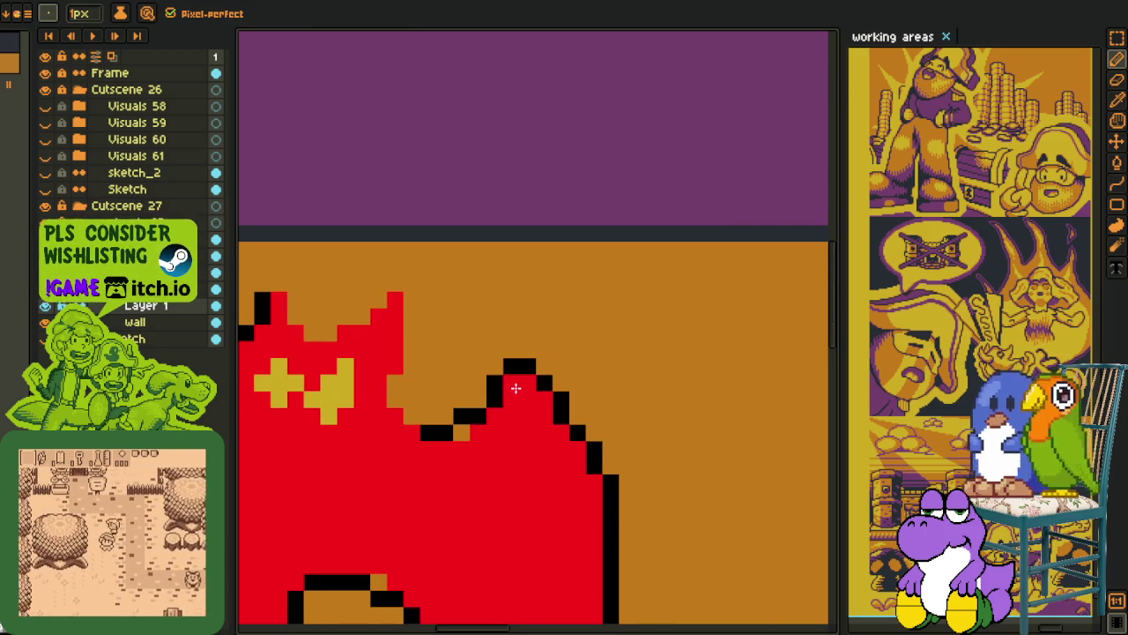
{"action": "scroll", "coordinate": [448, 428], "scroll_direction": "down", "scroll_amount": 2}
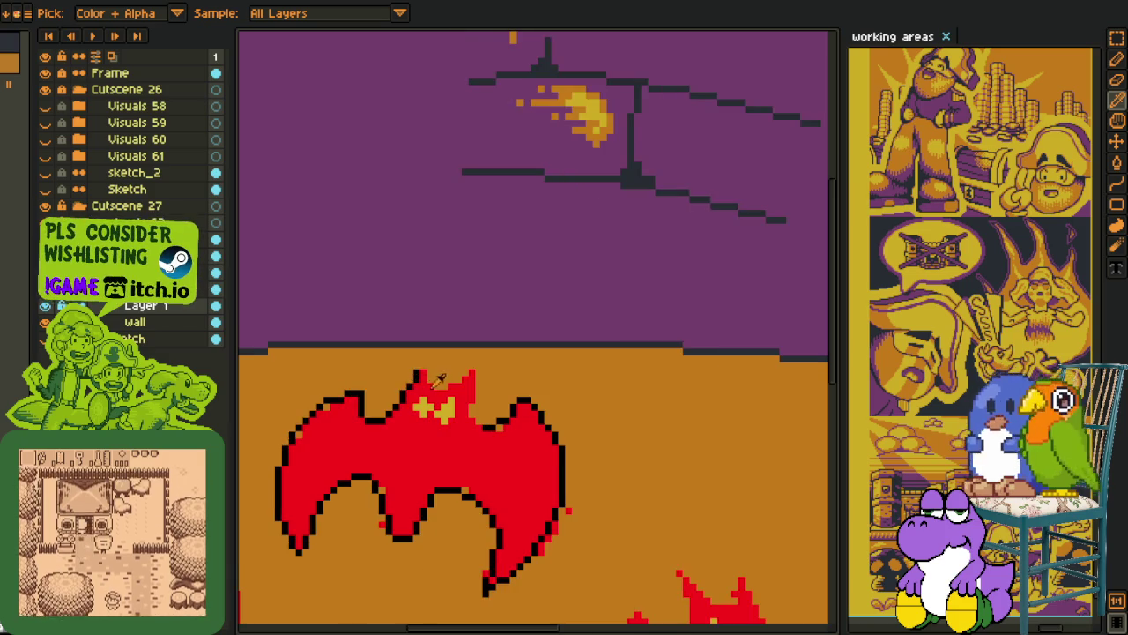
{"action": "scroll", "coordinate": [411, 377], "scroll_direction": "up", "scroll_amount": 2}
Draw a black edge from the ear tip down the right ear.
{"action": "key", "text": "b"}
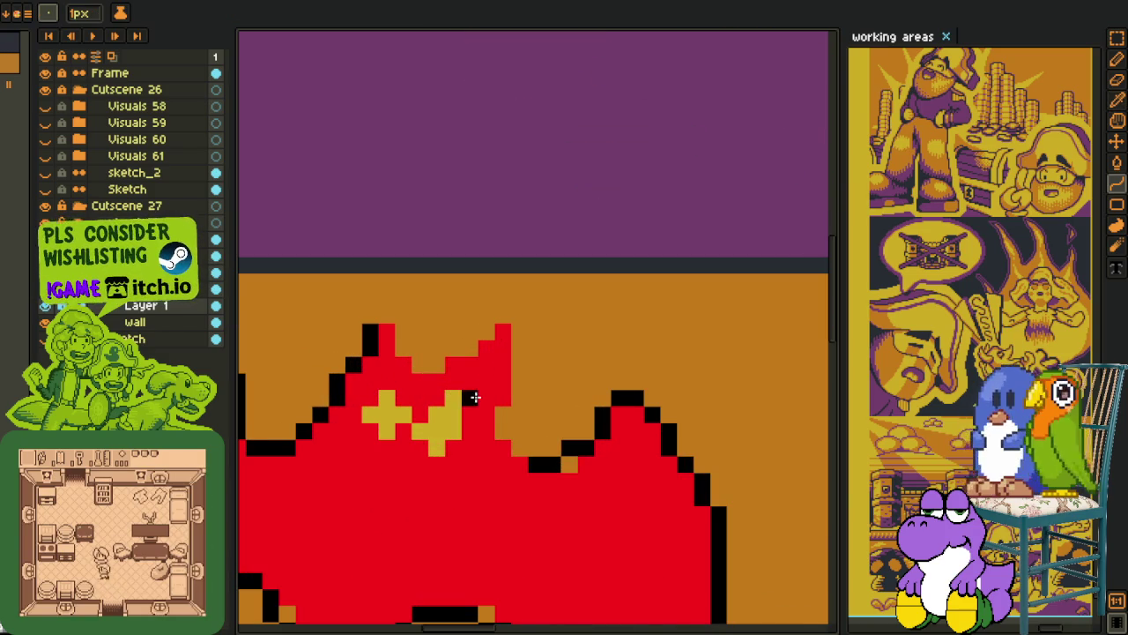
{"action": "scroll", "coordinate": [476, 398], "scroll_direction": "up", "scroll_amount": 1}
{"action": "left_click", "coordinate": [523, 315]}
{"action": "mouse_move", "coordinate": [521, 313]}
{"action": "left_mouse_down"}
{"action": "mouse_move", "coordinate": [546, 461]}
{"action": "mouse_move", "coordinate": [491, 450]}
{"action": "mouse_move", "coordinate": [509, 451]}
{"action": "left_mouse_up"}
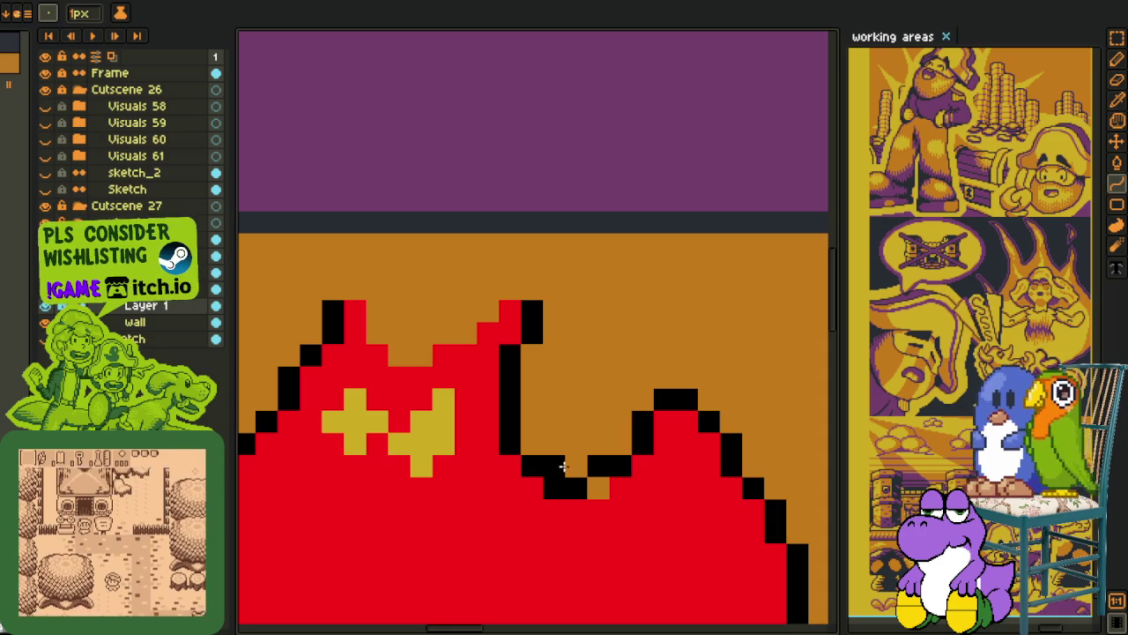
{"action": "key", "text": "e"}
{"action": "scroll", "coordinate": [411, 372], "scroll_direction": "down", "scroll_amount": 1}
{"action": "scroll", "coordinate": [412, 372], "scroll_direction": "up", "scroll_amount": 1}
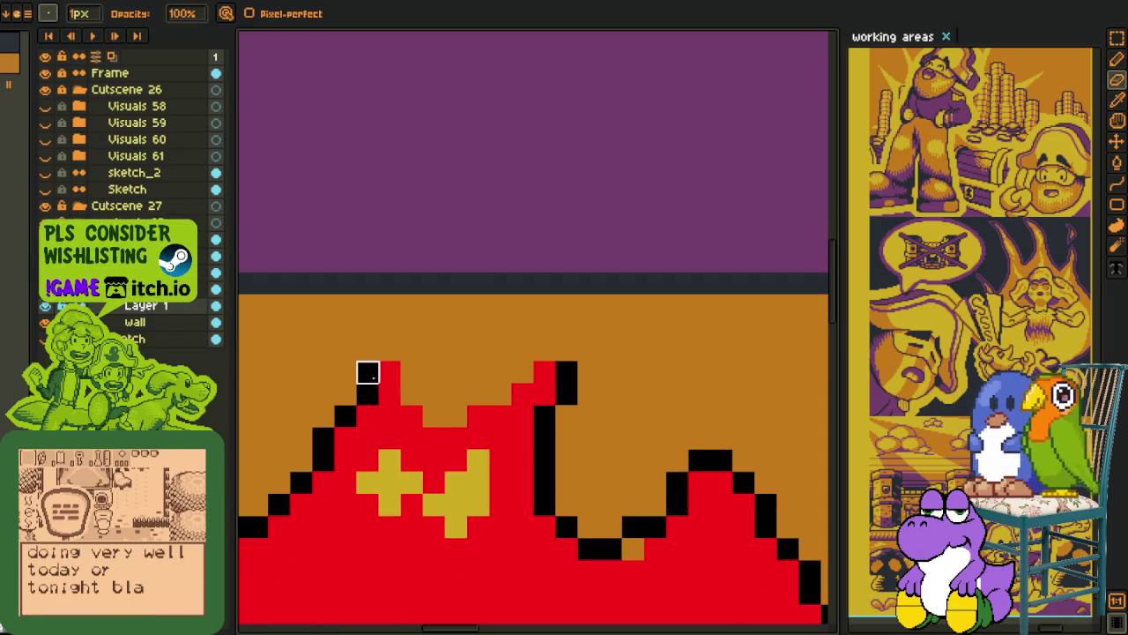
{"action": "key", "text": "b"}
Cap both ear tips and the dip between them with black pixels.
{"action": "left_click_drag", "start_coordinate": [368, 372], "coordinate": [367, 350]}
{"action": "left_click", "coordinate": [389, 364]}
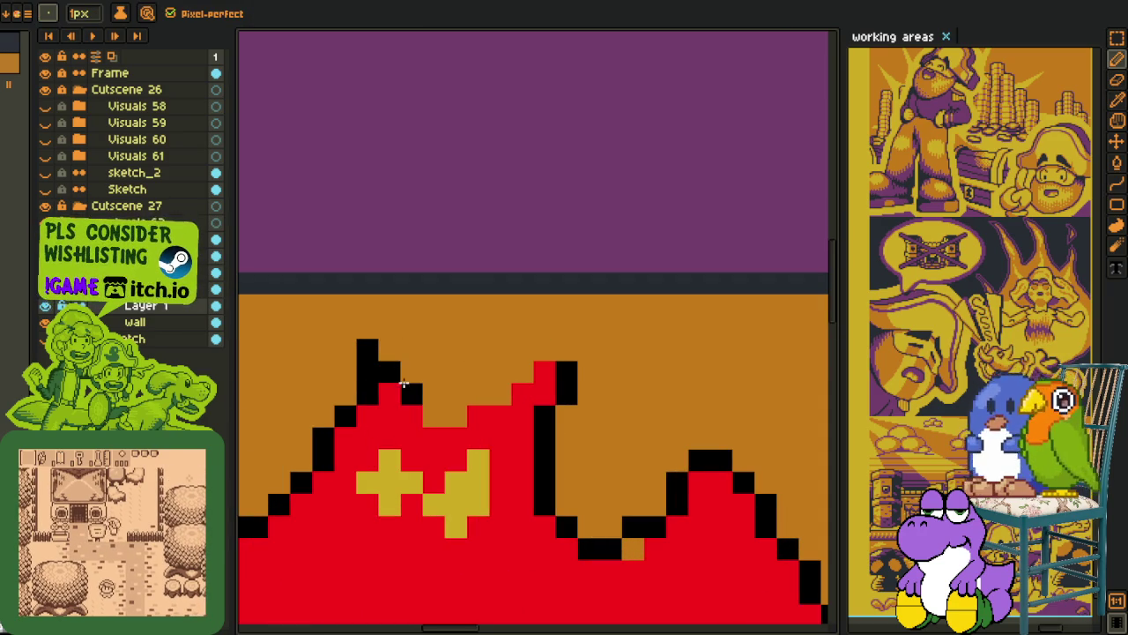
{"action": "left_click_drag", "start_coordinate": [412, 415], "coordinate": [484, 399]}
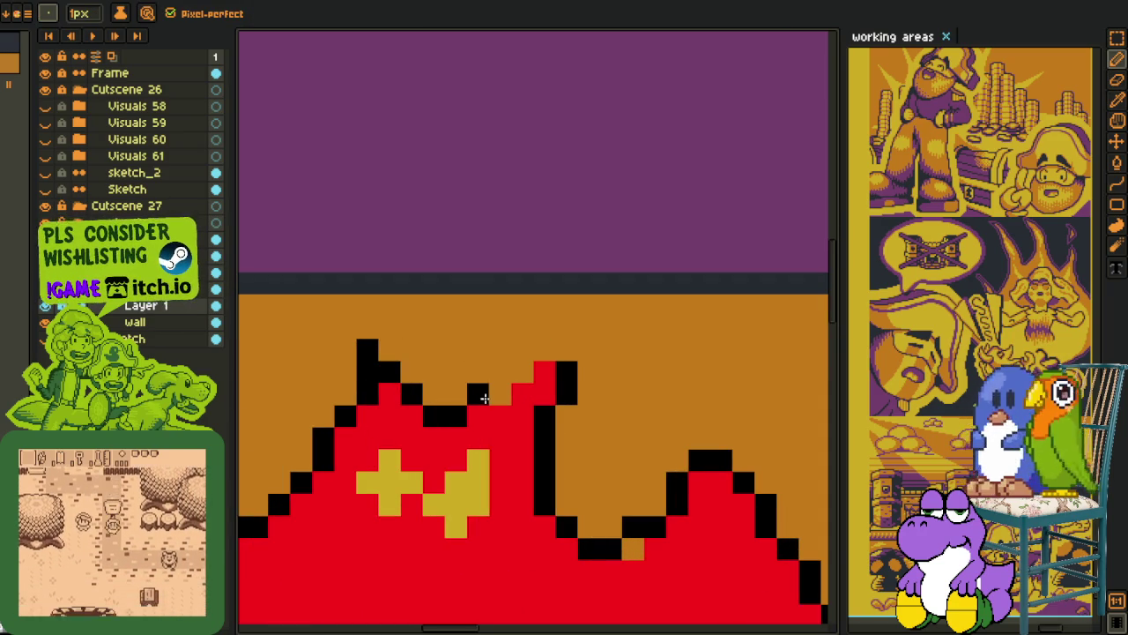
{"action": "left_click", "coordinate": [502, 373]}
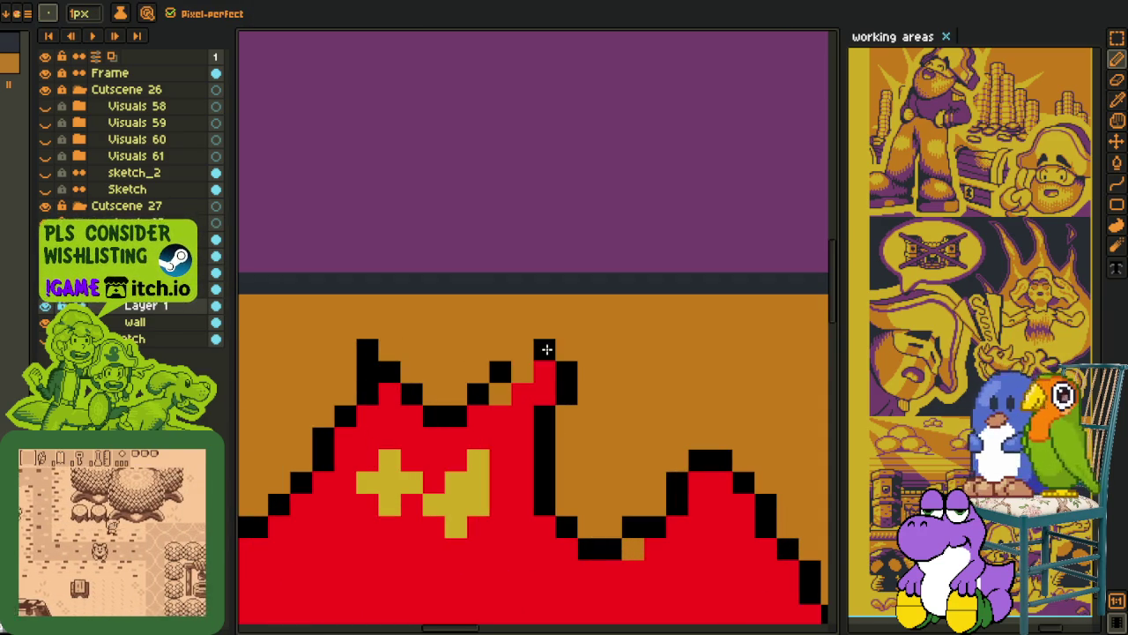
{"action": "left_click", "coordinate": [521, 350]}
{"action": "left_click", "coordinate": [542, 372], "text": "alt"}
{"action": "left_click", "coordinate": [521, 373]}
Fill the orange gap pixel beside the ear with red.
{"action": "key", "text": "g"}
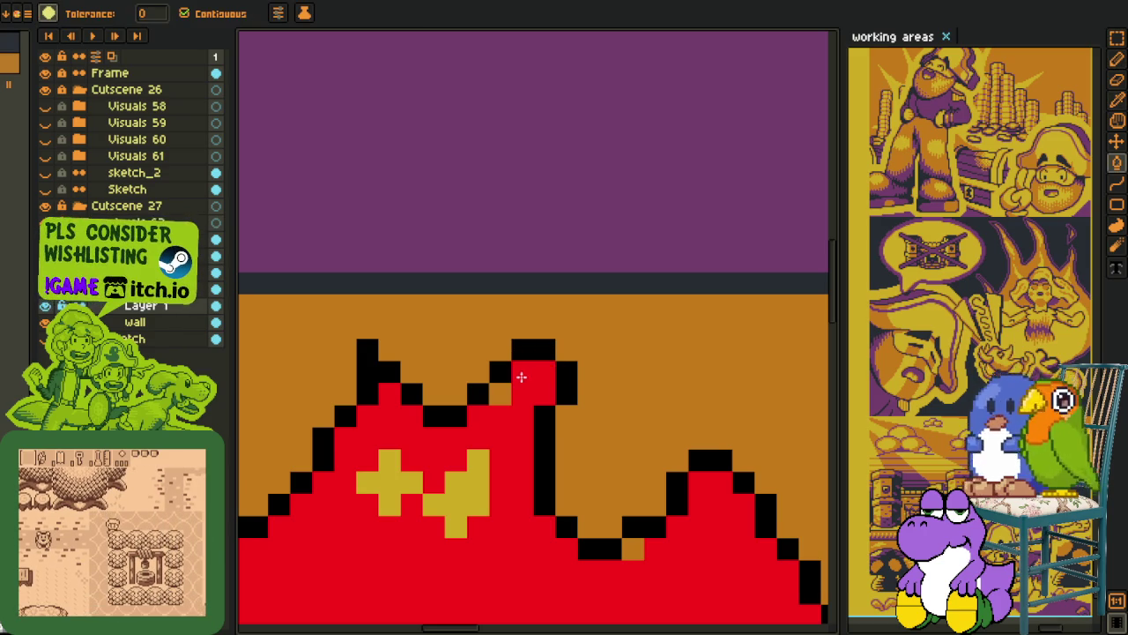
{"action": "left_click", "coordinate": [500, 394]}
{"action": "scroll", "coordinate": [529, 396], "scroll_direction": "down", "scroll_amount": 2}
{"action": "scroll", "coordinate": [546, 440], "scroll_direction": "down", "scroll_amount": 2}
{"action": "scroll", "coordinate": [572, 494], "scroll_direction": "down", "scroll_amount": 1}
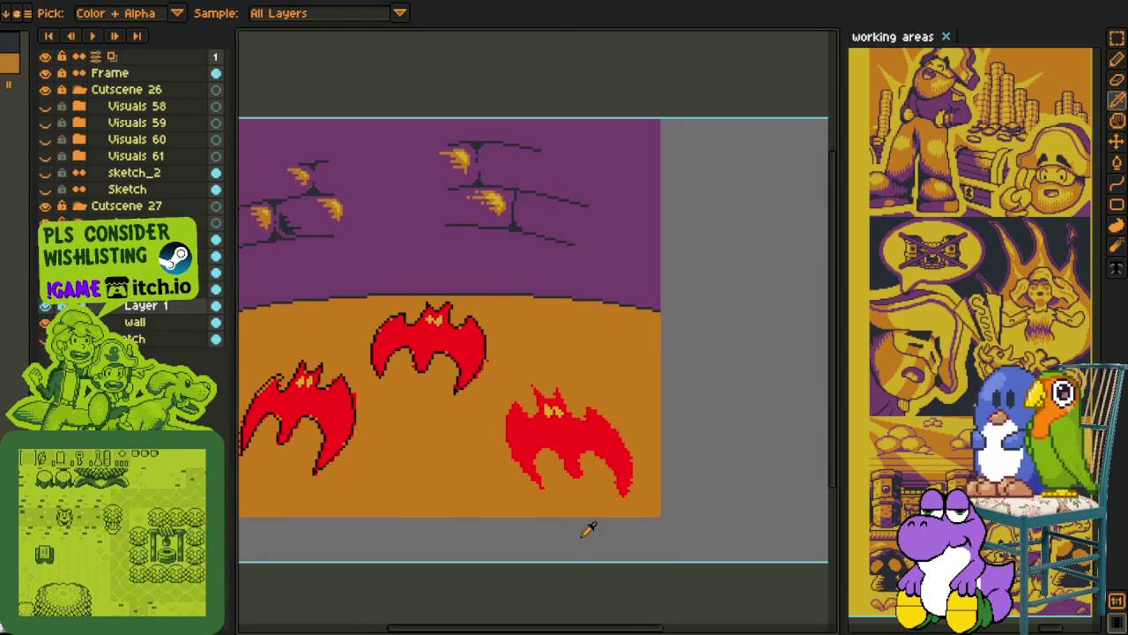
Draw a black line along the lower bat's left wing edge.
{"action": "scroll", "coordinate": [484, 388], "scroll_direction": "up", "scroll_amount": 3}
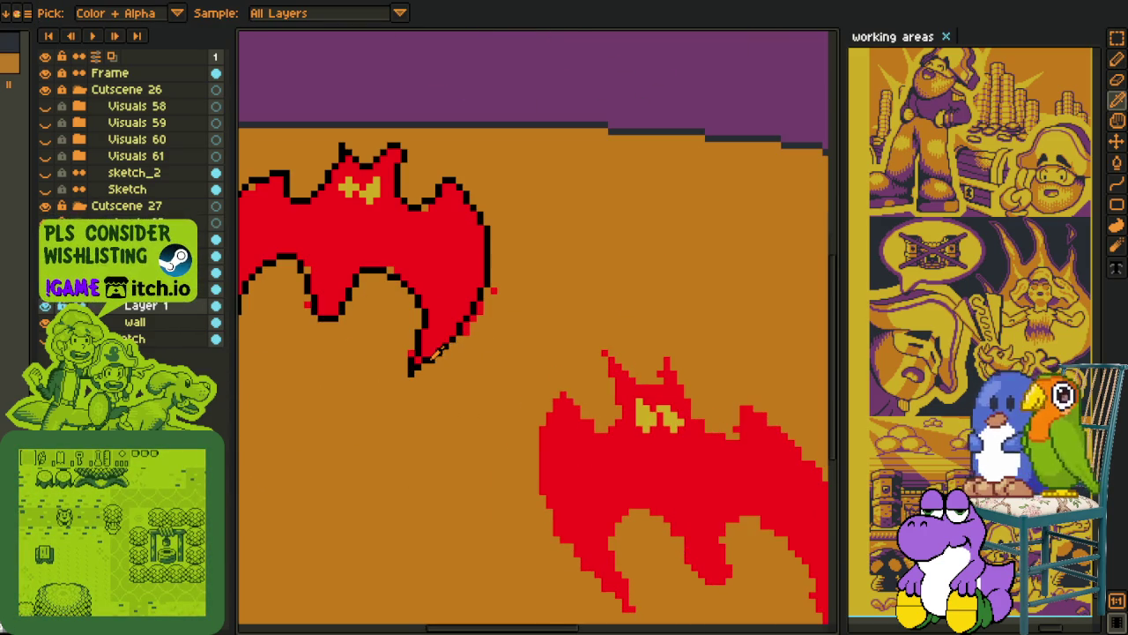
{"action": "scroll", "coordinate": [435, 350], "scroll_direction": "down", "scroll_amount": 2}
{"action": "scroll", "coordinate": [353, 221], "scroll_direction": "down", "scroll_amount": 1}
{"action": "key", "text": "l"}
{"action": "scroll", "coordinate": [416, 289], "scroll_direction": "up", "scroll_amount": 3}
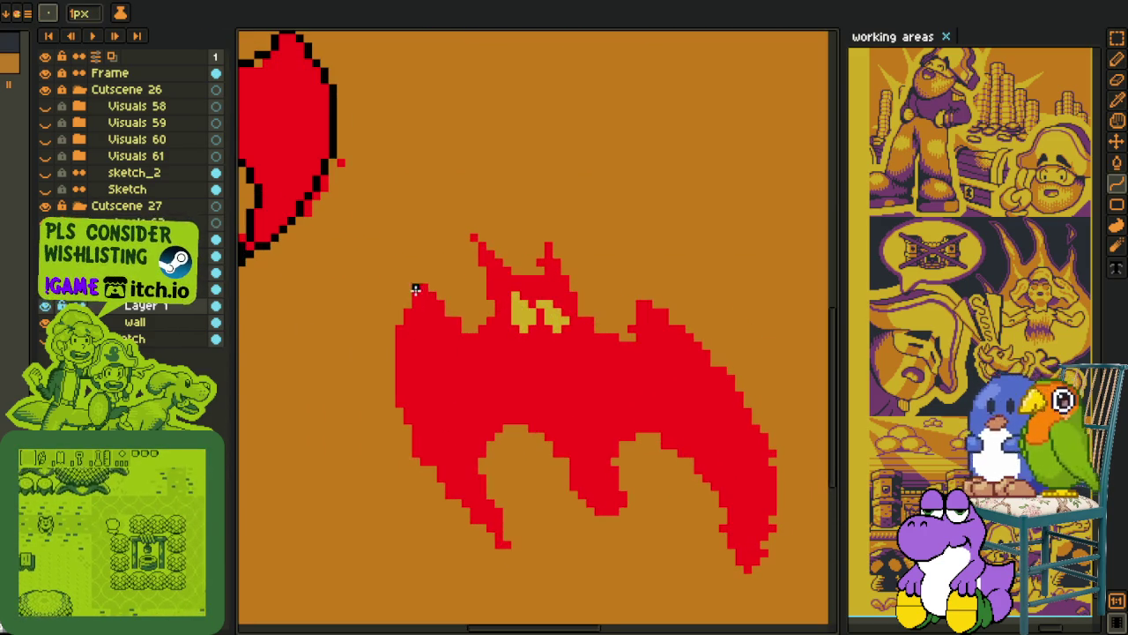
{"action": "mouse_move", "coordinate": [416, 289]}
{"action": "left_mouse_down"}
{"action": "mouse_move", "coordinate": [503, 541]}
{"action": "mouse_move", "coordinate": [403, 373]}
{"action": "mouse_move", "coordinate": [383, 454]}
{"action": "left_mouse_up"}
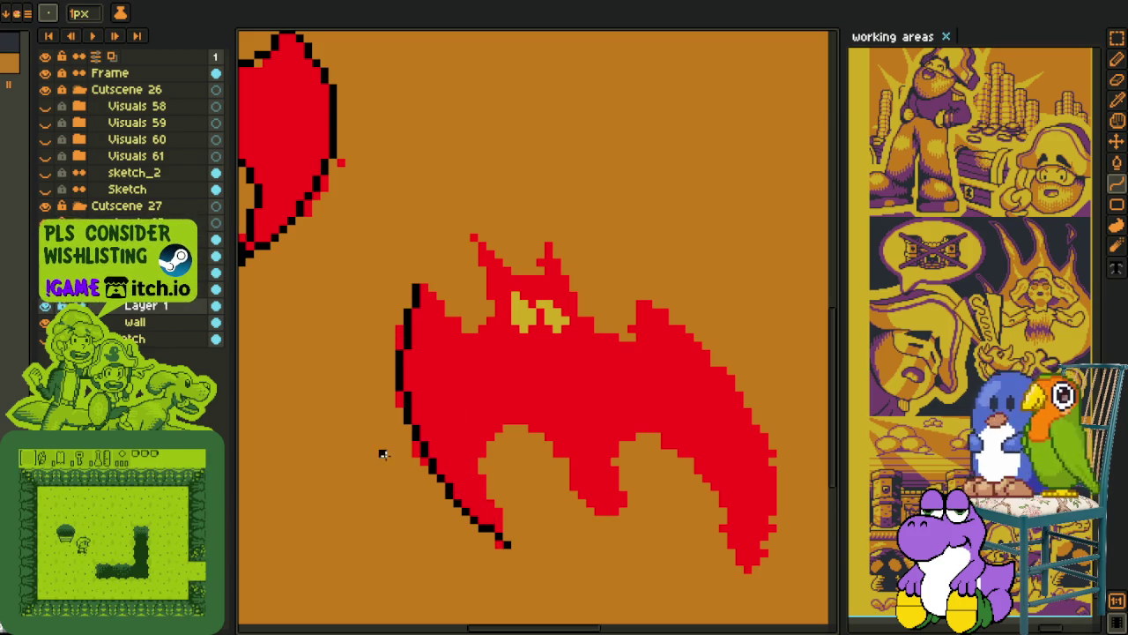
Outline the right wing edge with a black line bent into a curve.
{"action": "scroll", "coordinate": [528, 471], "scroll_direction": "up", "scroll_amount": 1}
{"action": "scroll", "coordinate": [685, 479], "scroll_direction": "up", "scroll_amount": 2}
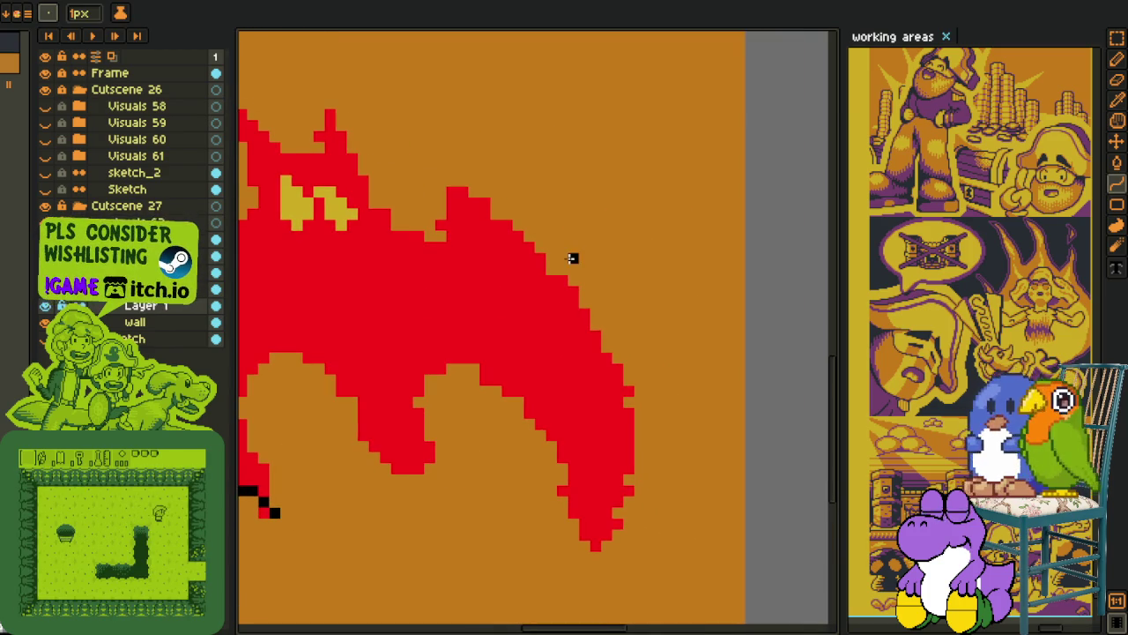
{"action": "left_click_drag", "start_coordinate": [472, 190], "coordinate": [596, 546]}
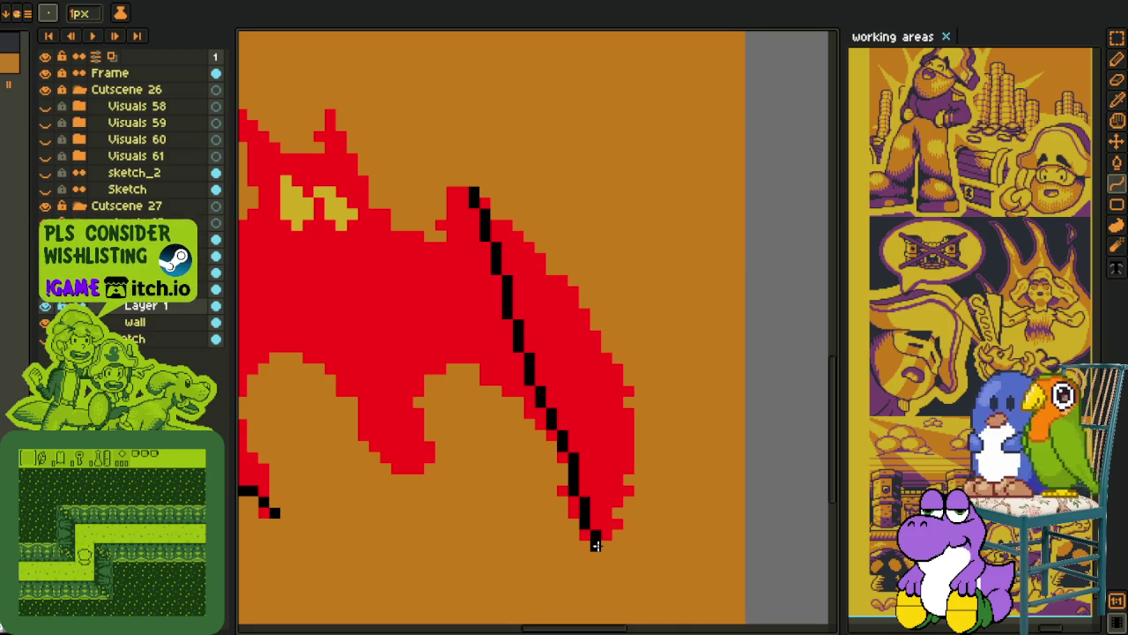
{"action": "mouse_move", "coordinate": [596, 545]}
{"action": "left_mouse_down"}
{"action": "mouse_move", "coordinate": [632, 347]}
{"action": "mouse_move", "coordinate": [682, 426]}
{"action": "left_mouse_up"}
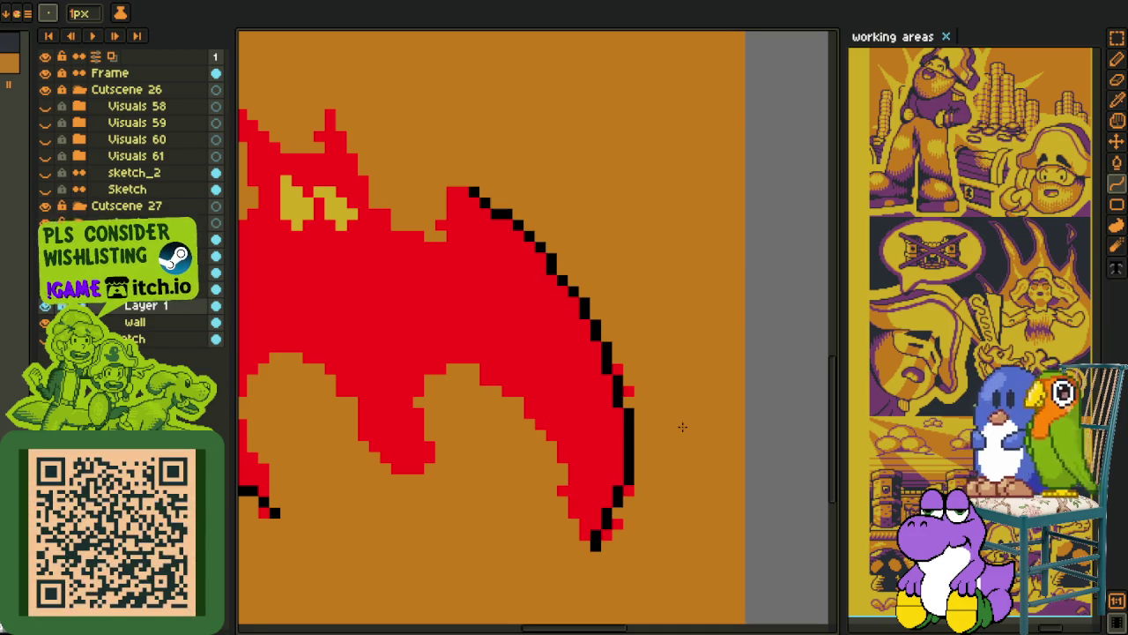
{"action": "scroll", "coordinate": [632, 454], "scroll_direction": "down", "scroll_amount": 2}
{"action": "scroll", "coordinate": [414, 320], "scroll_direction": "up", "scroll_amount": 3}
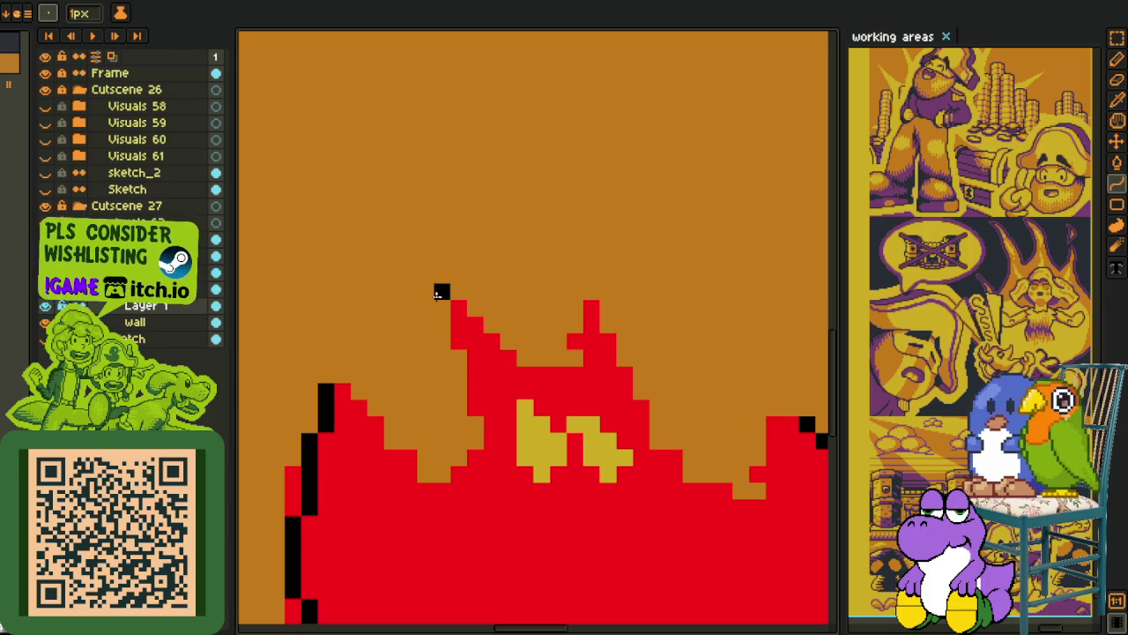
Outline the left side of the ear, its curved base, and the slope beside it.
{"action": "mouse_move", "coordinate": [439, 293]}
{"action": "left_mouse_down"}
{"action": "mouse_move", "coordinate": [441, 476]}
{"action": "mouse_move", "coordinate": [484, 442]}
{"action": "left_mouse_up"}
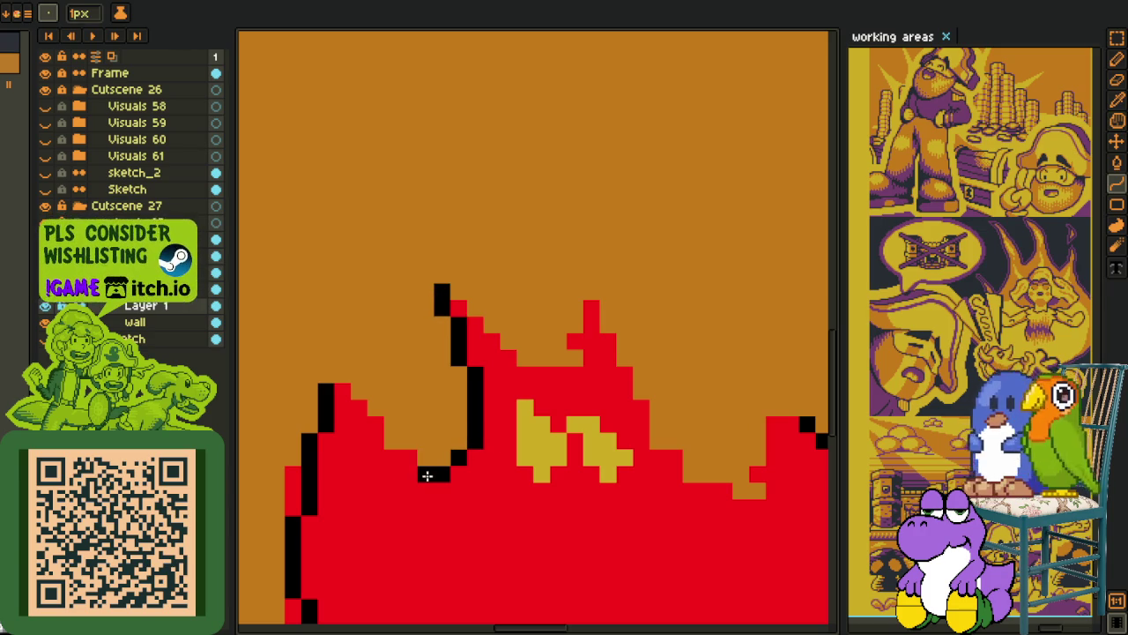
{"action": "left_click_drag", "start_coordinate": [388, 444], "coordinate": [425, 474]}
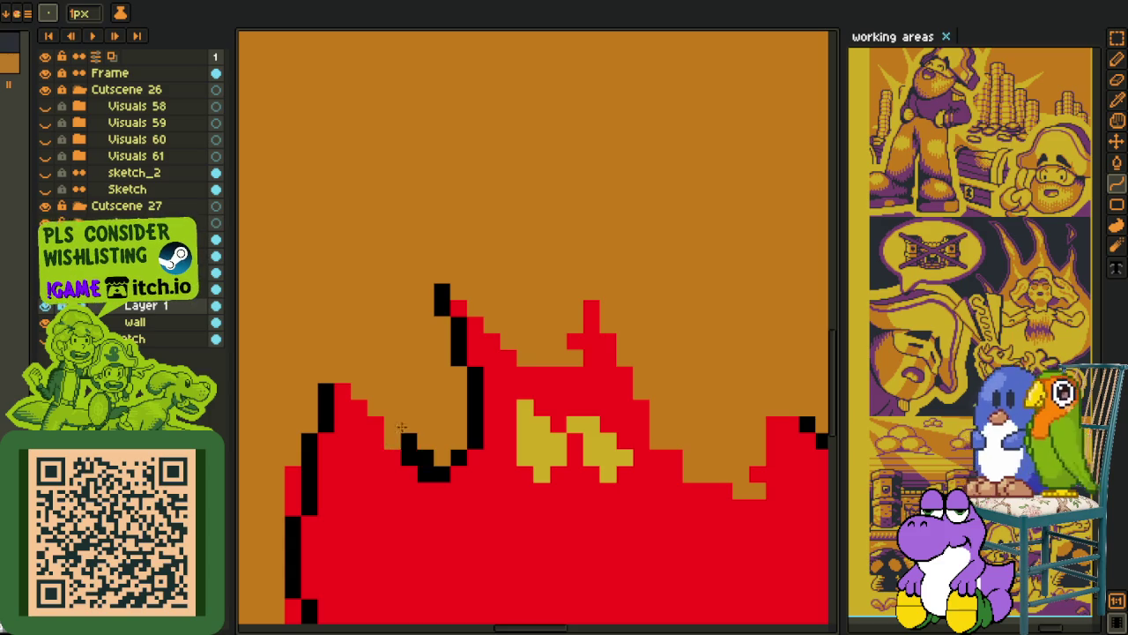
{"action": "mouse_move", "coordinate": [389, 443]}
{"action": "left_mouse_down"}
{"action": "mouse_move", "coordinate": [343, 373]}
{"action": "mouse_move", "coordinate": [381, 357]}
{"action": "left_mouse_up"}
{"action": "scroll", "coordinate": [397, 364], "scroll_direction": "down", "scroll_amount": 3}
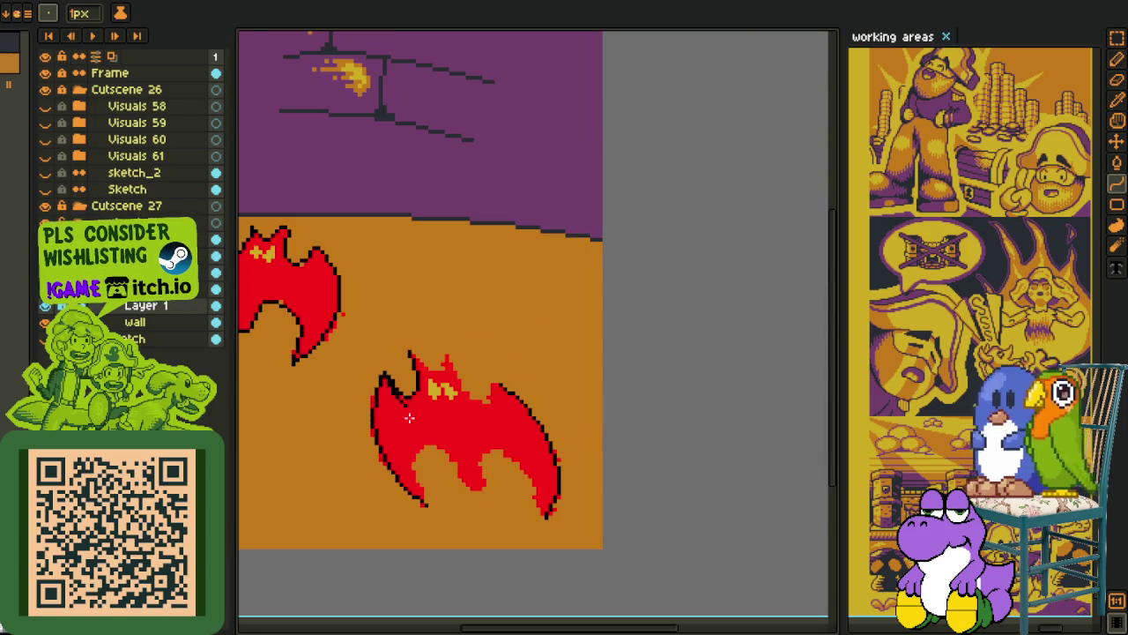
{"action": "scroll", "coordinate": [376, 381], "scroll_direction": "up", "scroll_amount": 2}
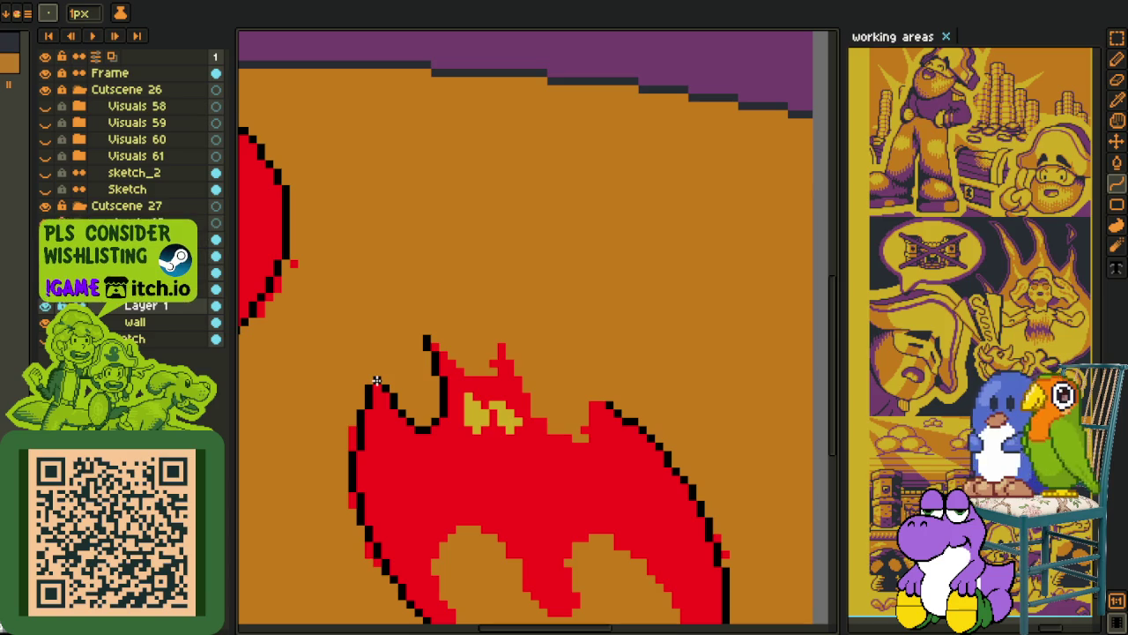